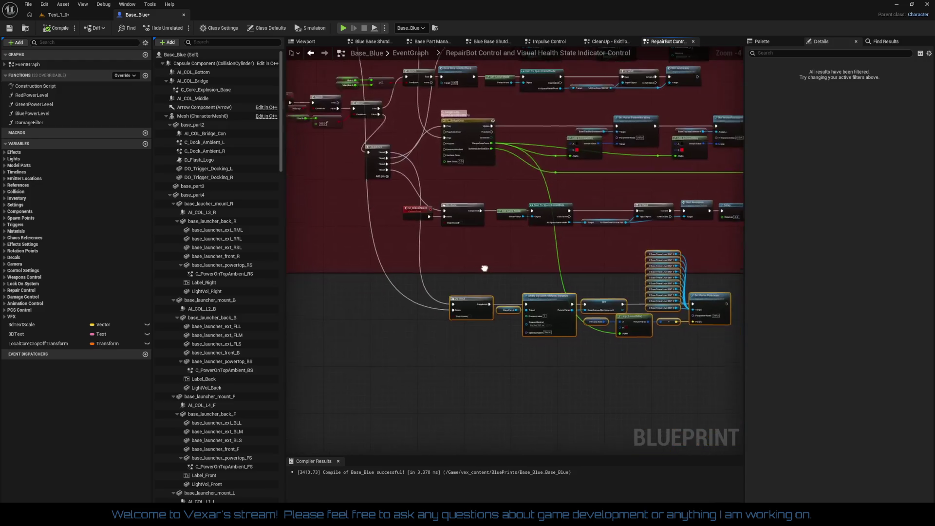
- Bring the blue comment box into view and box-select both reroute nodes on the top wire
scroll(483, 298, "up", 2)
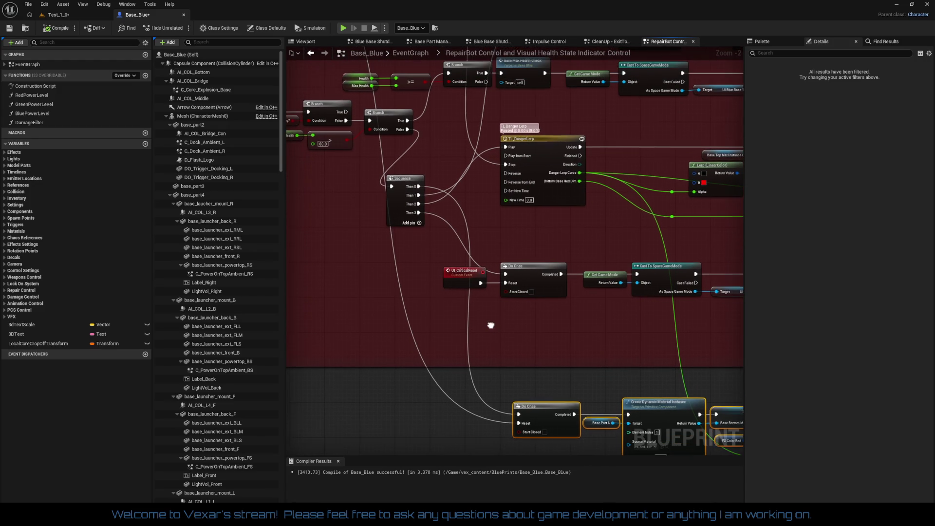
left_click_drag(302, 273, 495, 297)
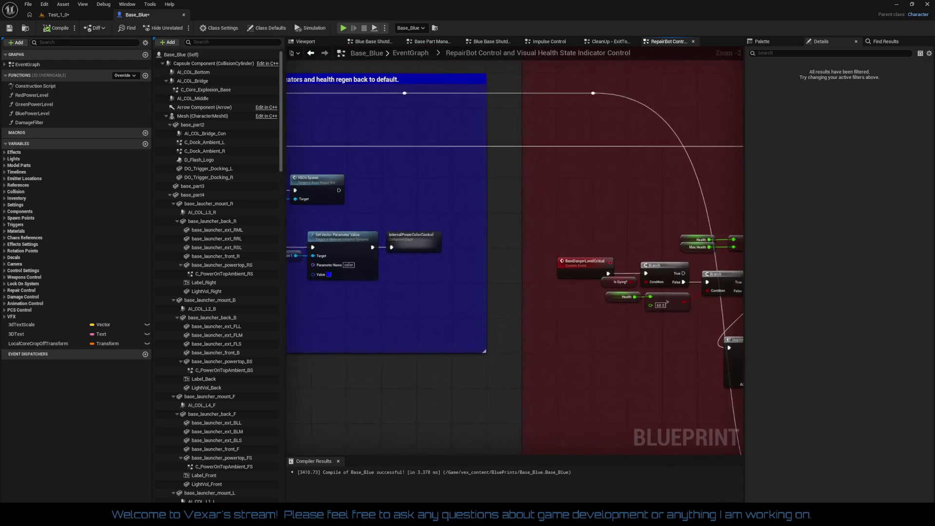
left_click_drag(223, 127, 390, 142)
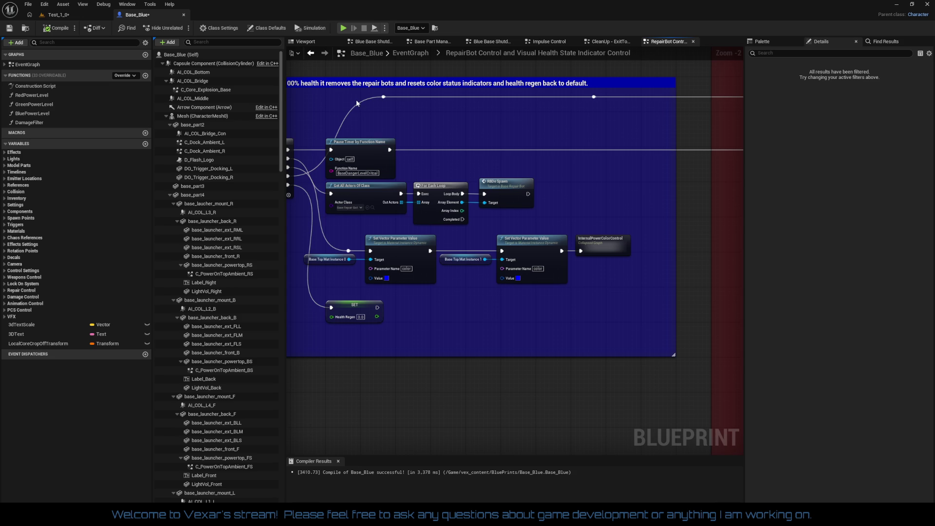
mouse_move(357, 100)
left_mouse_down()
mouse_move(610, 112)
mouse_move(587, 155)
mouse_move(545, 380)
mouse_move(561, 406)
mouse_move(565, 457)
mouse_move(587, 447)
mouse_move(556, 460)
mouse_move(469, 376)
mouse_move(485, 380)
left_mouse_up()
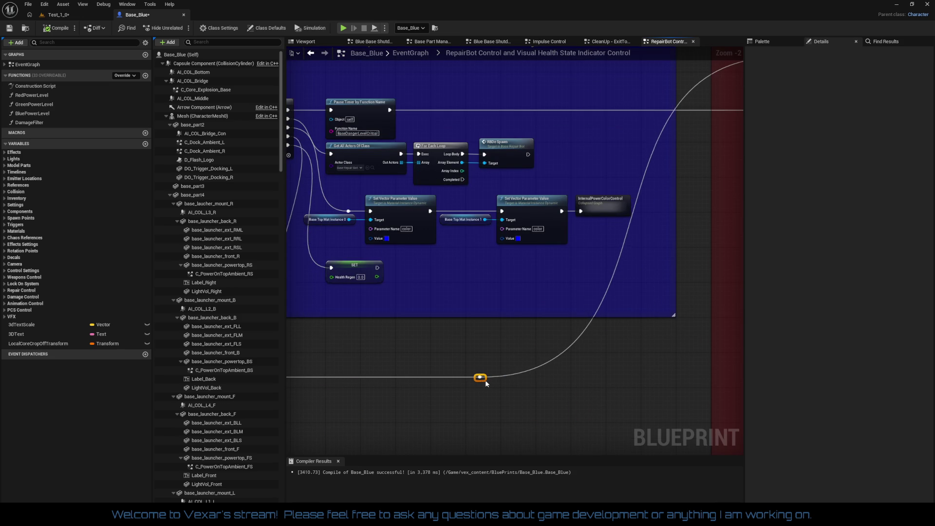
- Select the lower reroute nodes and move the upper-arc reroute node below the comment boxes
mouse_move(552, 385)
left_mouse_down()
mouse_move(497, 352)
mouse_move(342, 355)
left_mouse_up()
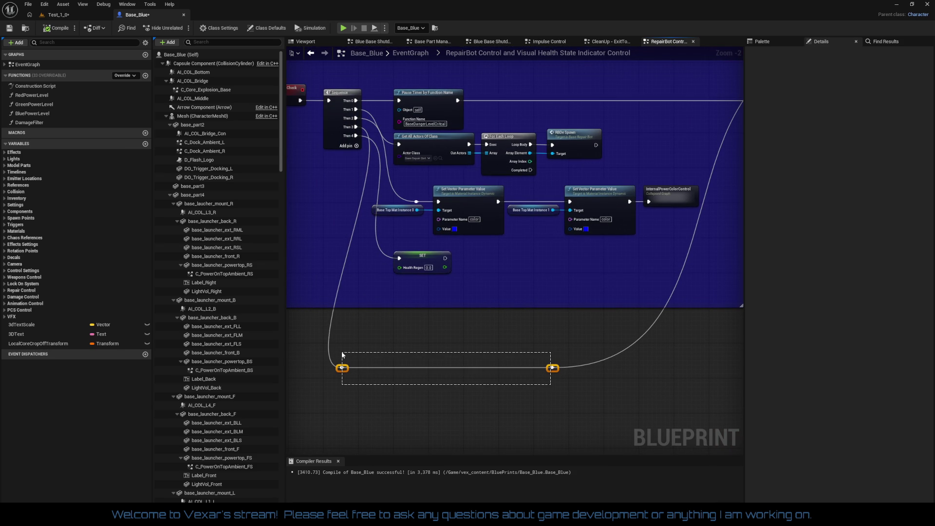
mouse_move(342, 355)
left_mouse_down()
mouse_move(446, 376)
mouse_move(421, 299)
mouse_move(393, 322)
left_mouse_up()
scroll(358, 378, "down", 2)
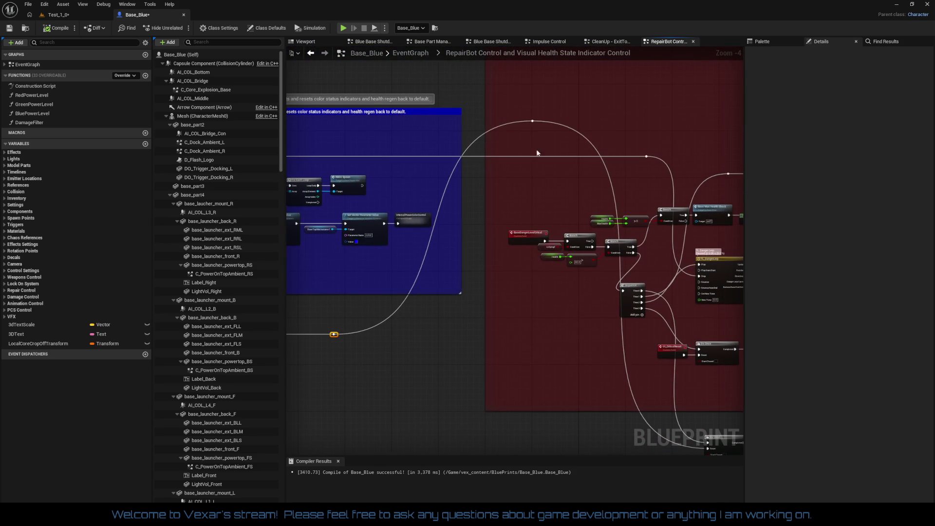
left_click(533, 121)
mouse_move(538, 127)
left_mouse_down()
mouse_move(513, 402)
mouse_move(608, 337)
mouse_move(484, 278)
mouse_move(499, 321)
mouse_move(536, 298)
mouse_move(598, 339)
left_mouse_up()
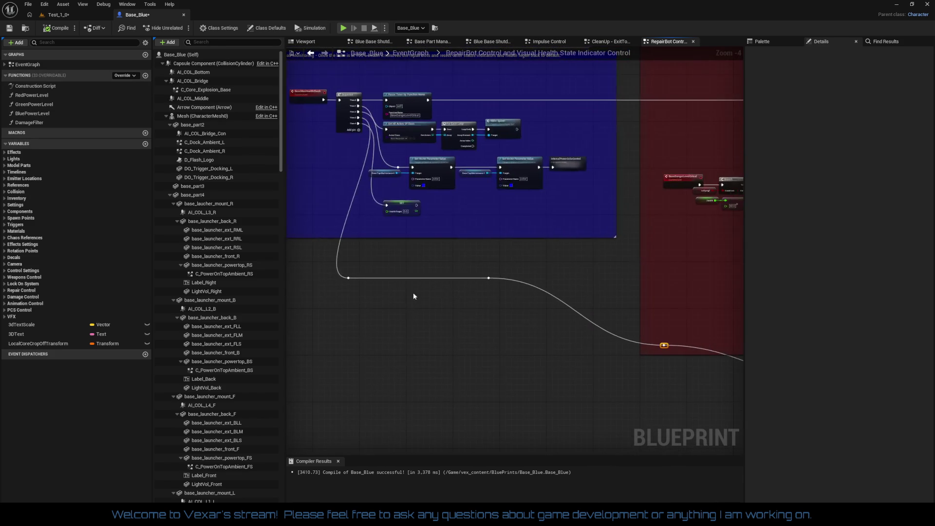
- Delete the two unneeded reroute nodes and pull a new wire from the node's Reset input
left_click_drag(326, 264, 550, 349)
key("Delete")
left_click_drag(693, 385, 526, 341)
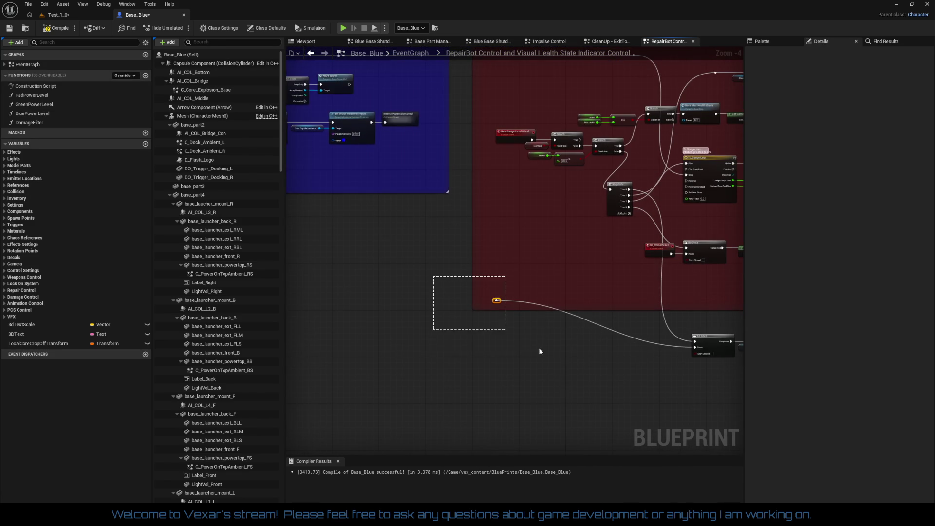
mouse_move(695, 348)
left_mouse_down()
mouse_move(335, 267)
mouse_move(282, 108)
mouse_move(466, 52)
mouse_move(497, 214)
mouse_move(160, 137)
left_mouse_up()
scroll(411, 312, "up", 1)
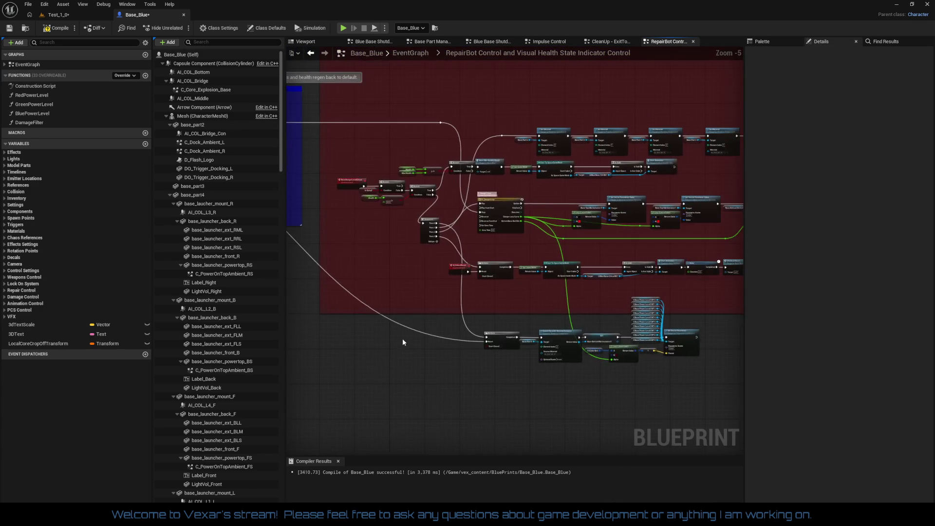
- Shift the whole UI_CriticalReset node row further to the right
mouse_move(293, 271)
left_mouse_down()
mouse_move(426, 312)
mouse_move(765, 320)
mouse_move(653, 320)
left_mouse_up()
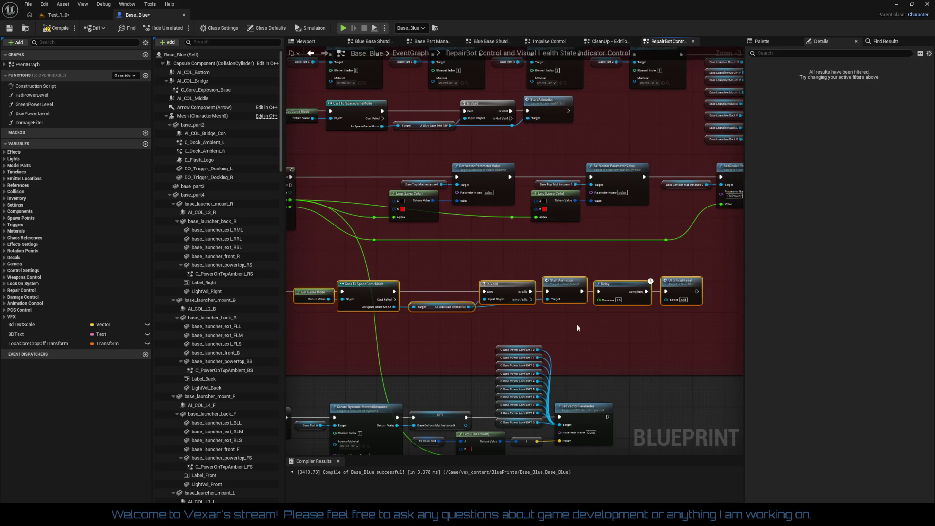
mouse_move(581, 276)
left_mouse_down()
mouse_move(586, 284)
mouse_move(625, 268)
mouse_move(653, 294)
left_mouse_up()
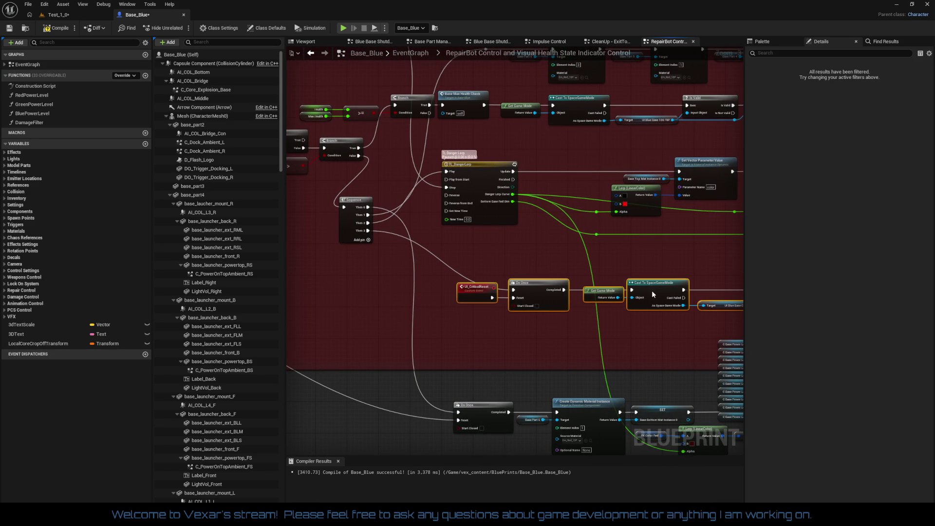
mouse_move(425, 300)
left_mouse_down()
mouse_move(442, 286)
mouse_move(437, 296)
left_mouse_up()
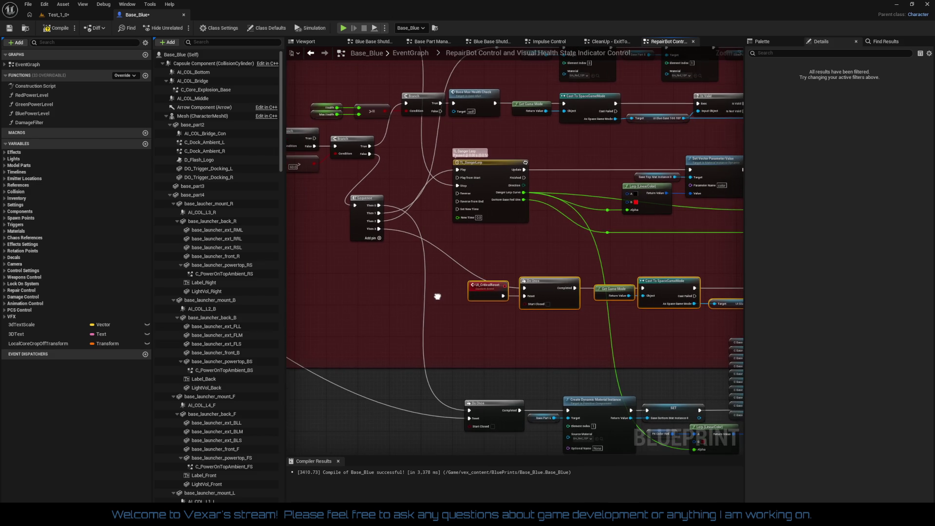
- Move the Sequence node's Then 3 connection onto its Then 0 output
left_click_drag(401, 266, 380, 264)
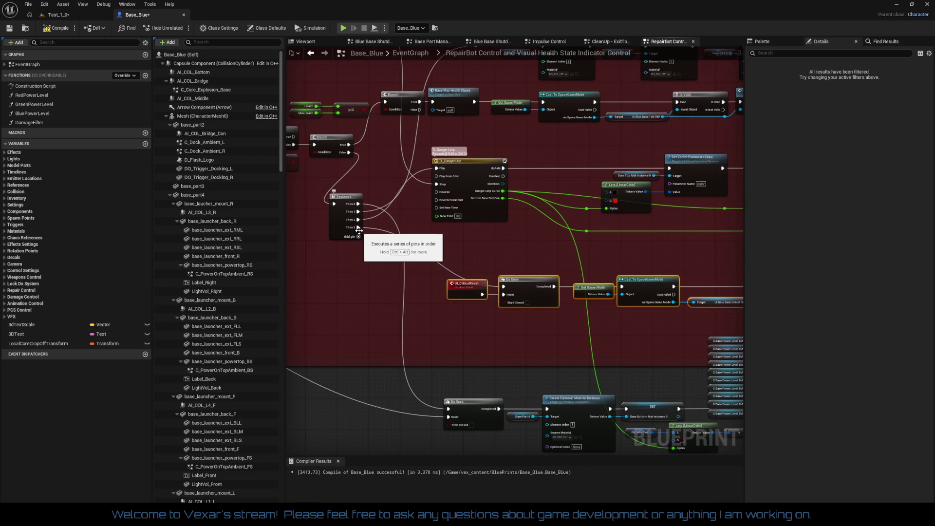
mouse_move(359, 228)
left_mouse_down()
mouse_move(361, 207)
mouse_move(422, 343)
mouse_move(411, 392)
mouse_move(449, 417)
left_mouse_up()
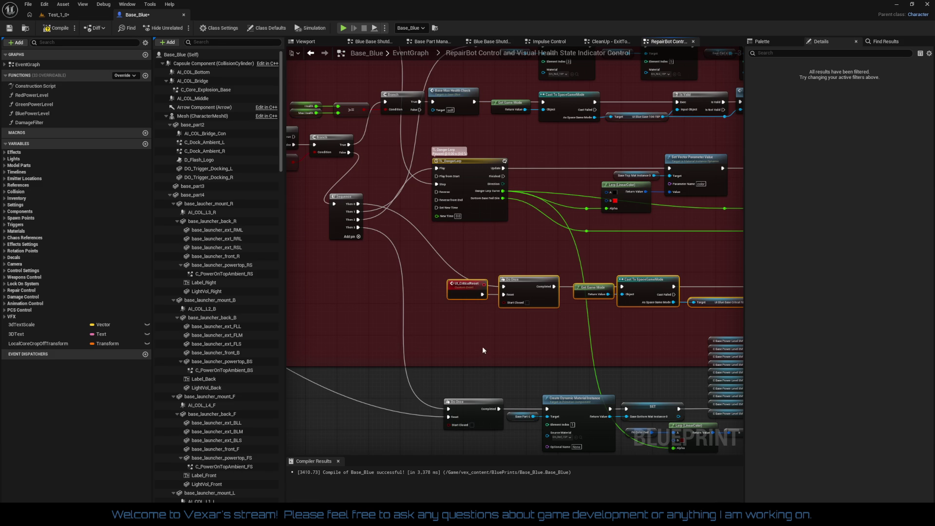
left_click_drag(455, 341, 471, 386)
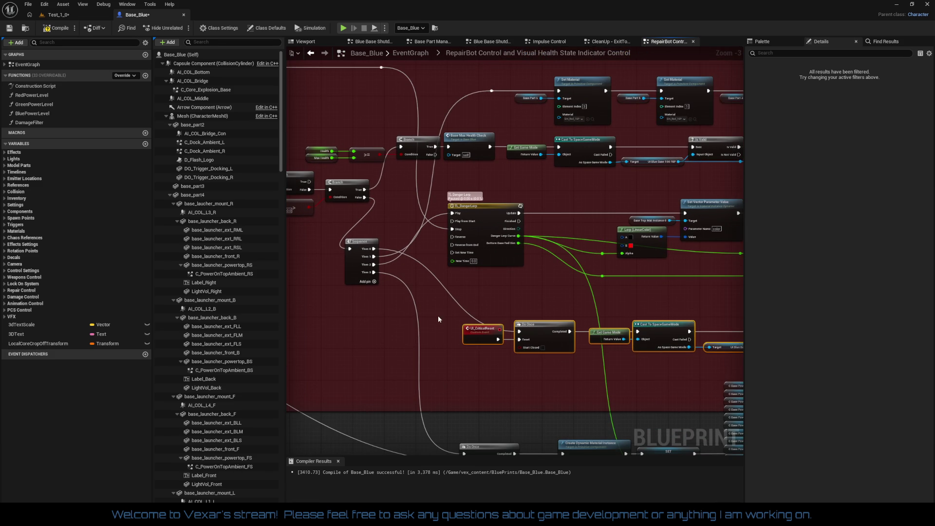
mouse_move(433, 301)
left_mouse_down()
mouse_move(507, 338)
mouse_move(549, 375)
mouse_move(558, 322)
mouse_move(488, 312)
mouse_move(517, 288)
left_mouse_up()
scroll(442, 305, "up", 2)
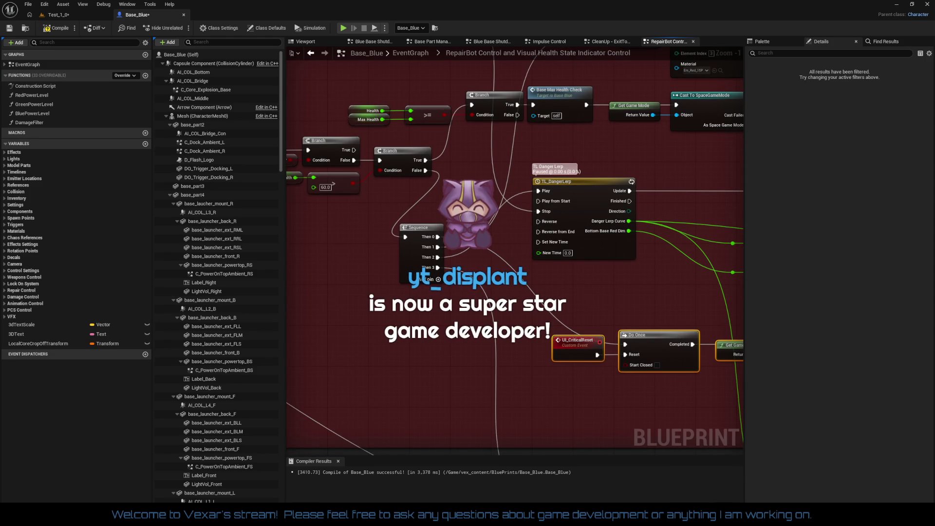
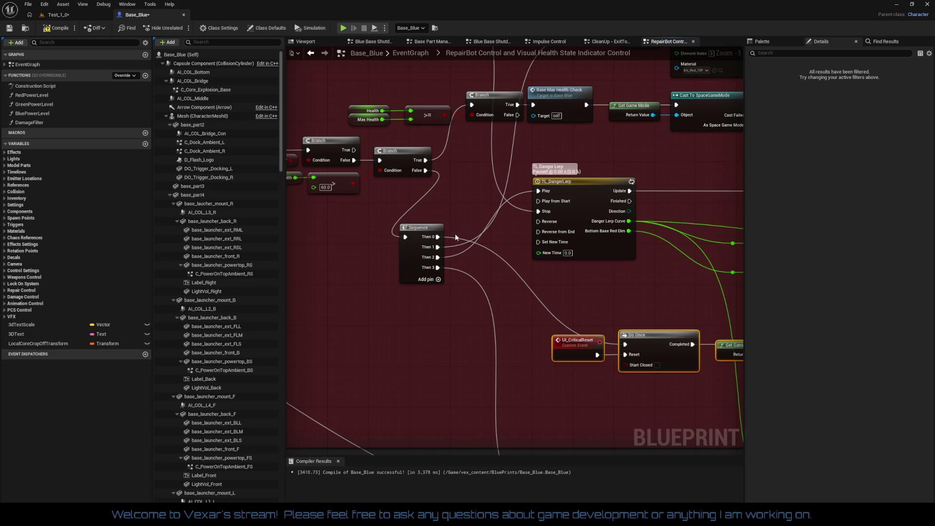
- Shift the BaseDangerLevelCritical event and its branch nodes slightly left
left_click_drag(486, 227, 668, 243)
mouse_move(594, 305)
left_mouse_down()
mouse_move(449, 217)
mouse_move(371, 200)
mouse_move(466, 230)
left_mouse_up()
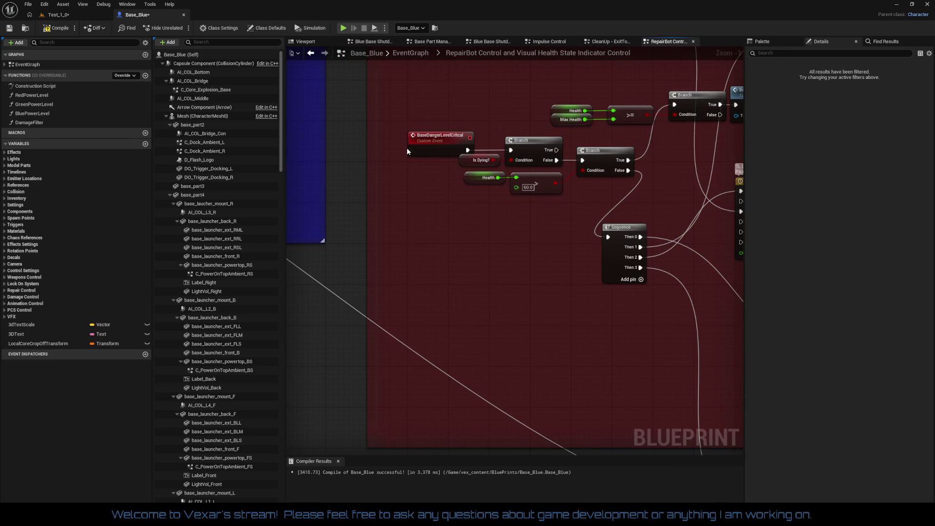
left_click_drag(392, 140, 583, 208)
mouse_move(584, 174)
left_mouse_down()
mouse_move(538, 207)
mouse_move(554, 234)
mouse_move(561, 230)
mouse_move(414, 224)
mouse_move(439, 203)
mouse_move(513, 186)
mouse_move(428, 173)
mouse_move(453, 170)
mouse_move(302, 176)
mouse_move(463, 224)
mouse_move(483, 199)
left_mouse_up()
- Delete the Alpha wire's reroute node and wire Bottom Base Red Dim directly into Set Scalar's Value
scroll(463, 224, "down", 1)
mouse_move(410, 261)
left_mouse_down()
mouse_move(475, 270)
mouse_move(540, 254)
left_mouse_up()
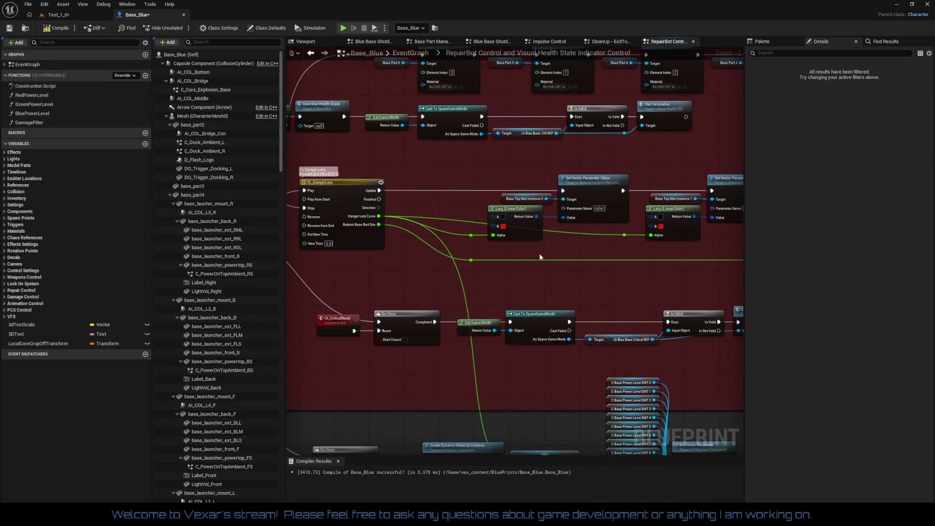
mouse_move(461, 190)
left_mouse_down()
mouse_move(604, 253)
mouse_move(459, 256)
left_mouse_up()
mouse_move(495, 184)
left_mouse_down()
mouse_move(601, 241)
mouse_move(591, 248)
left_mouse_up()
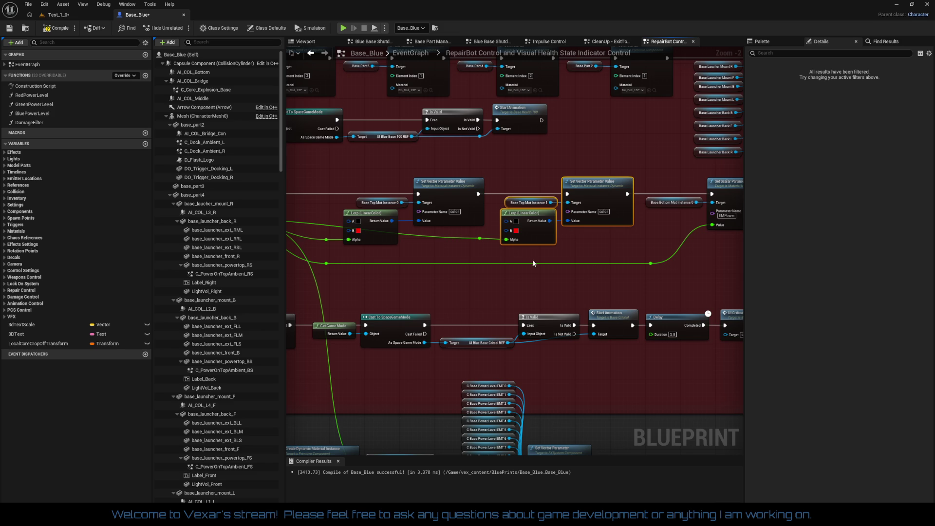
left_click(480, 239, "ctrl")
mouse_move(465, 235)
left_mouse_down()
mouse_move(560, 242)
mouse_move(361, 232)
mouse_move(411, 224)
mouse_move(584, 259)
mouse_move(684, 251)
mouse_move(676, 252)
mouse_move(714, 262)
left_mouse_up()
key("Delete")
mouse_move(350, 208)
left_mouse_down()
mouse_move(781, 226)
mouse_move(561, 205)
mouse_move(583, 204)
left_mouse_up()
left_click_drag(485, 238, 703, 240)
- Remove the remaining reroute node and connect Danger Lerp Curve to the second Lerp's Alpha
left_click_drag(570, 237, 568, 222)
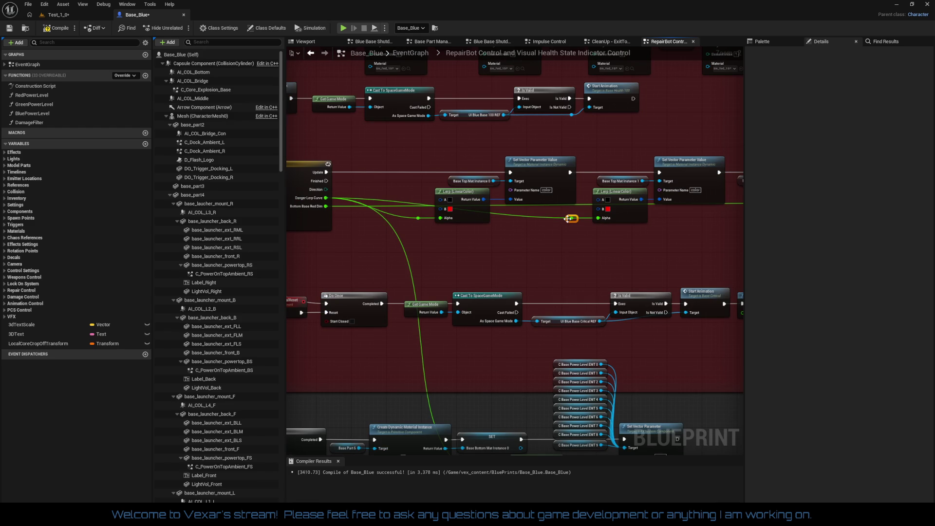
key("Delete")
left_click(418, 218)
key("Delete")
left_click_drag(326, 198, 440, 218)
left_click_drag(326, 197, 598, 218)
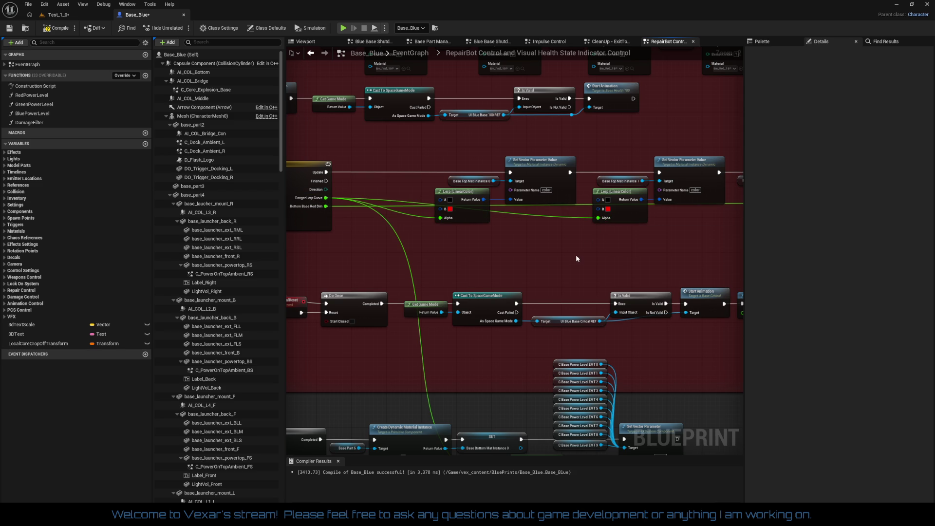
- Nudge the first Set Vector, Lerp and material instance nodes up and left
left_click_drag(431, 155, 541, 228)
left_click_drag(541, 175, 529, 154)
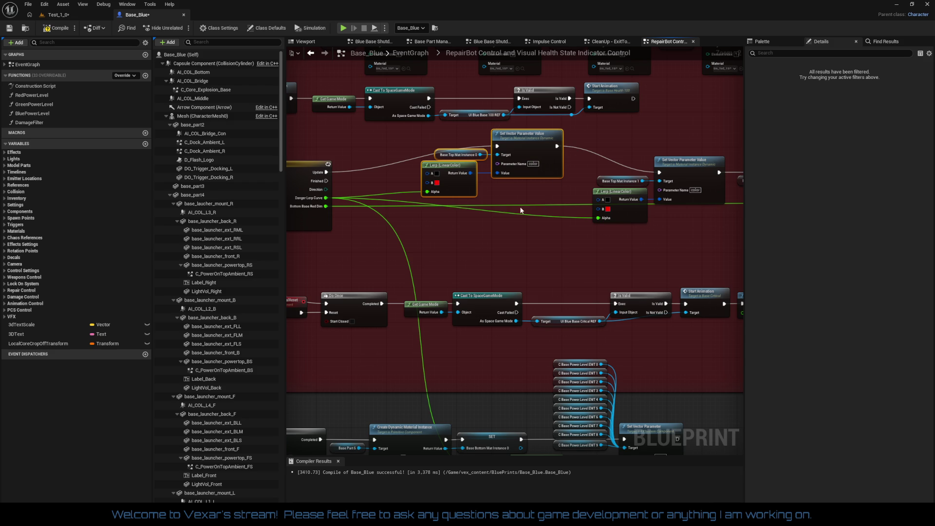
left_click_drag(497, 146, 502, 228)
- Add a Sequence node before Set Vector Parameter Value, fed by TL_DangerLerp's Update
type("seq")
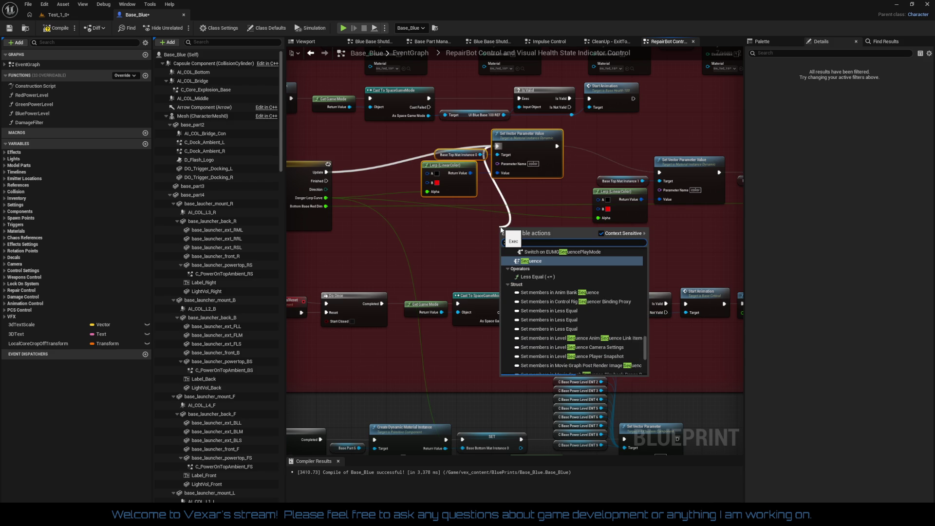
left_click(534, 261)
left_click_drag(534, 261, 581, 275)
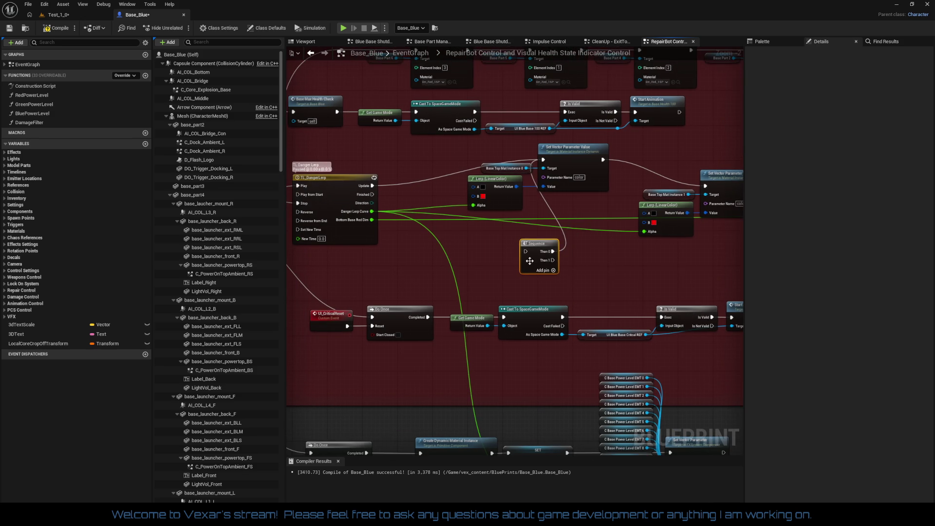
left_click_drag(526, 252, 372, 185)
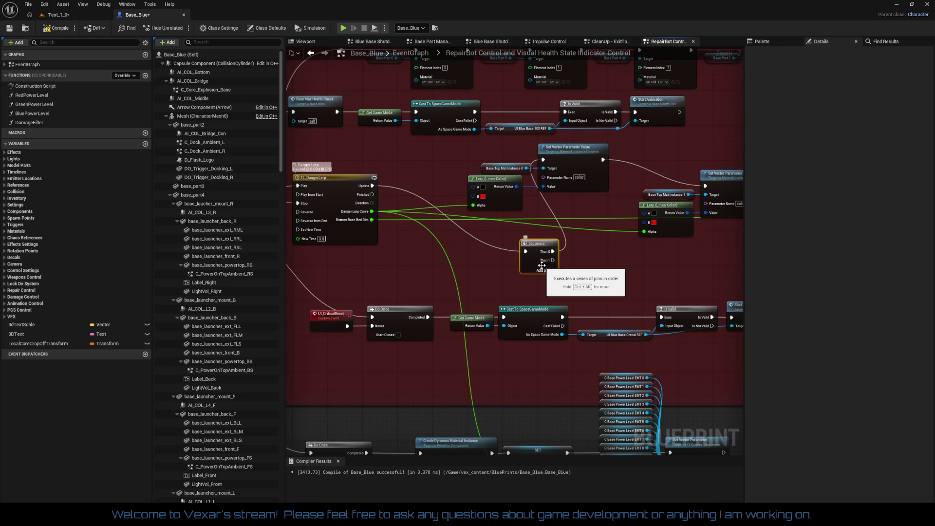
- Connect the second Set Vector node to Sequence Then 1 and add a Then 2 pin
left_click_drag(596, 257, 481, 255)
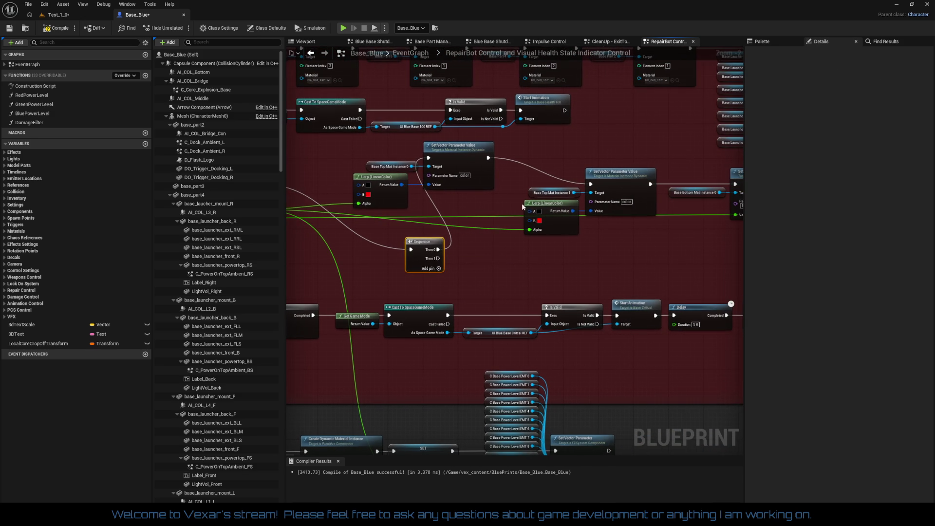
left_click(486, 162)
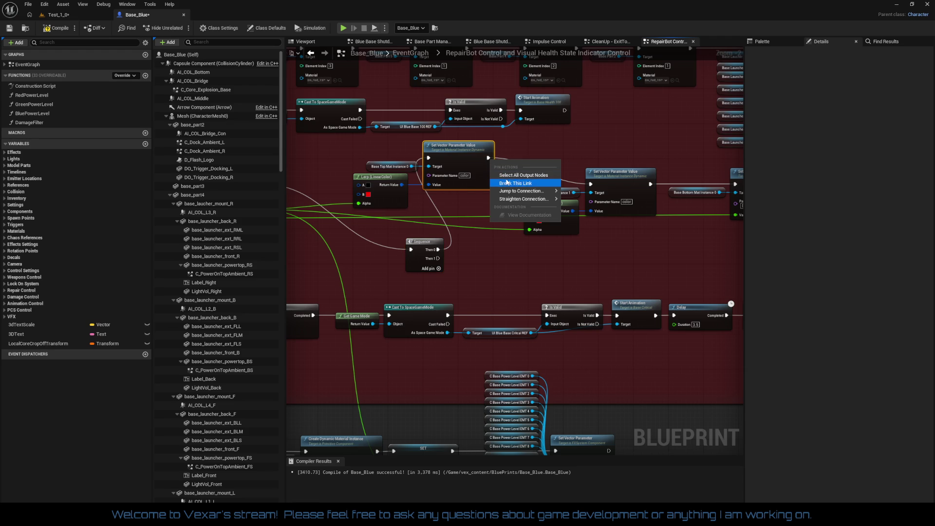
mouse_move(590, 184)
left_mouse_down()
mouse_move(560, 210)
mouse_move(438, 258)
left_mouse_up()
mouse_move(524, 258)
left_mouse_down()
mouse_move(486, 253)
mouse_move(542, 264)
left_mouse_up()
left_click(500, 257)
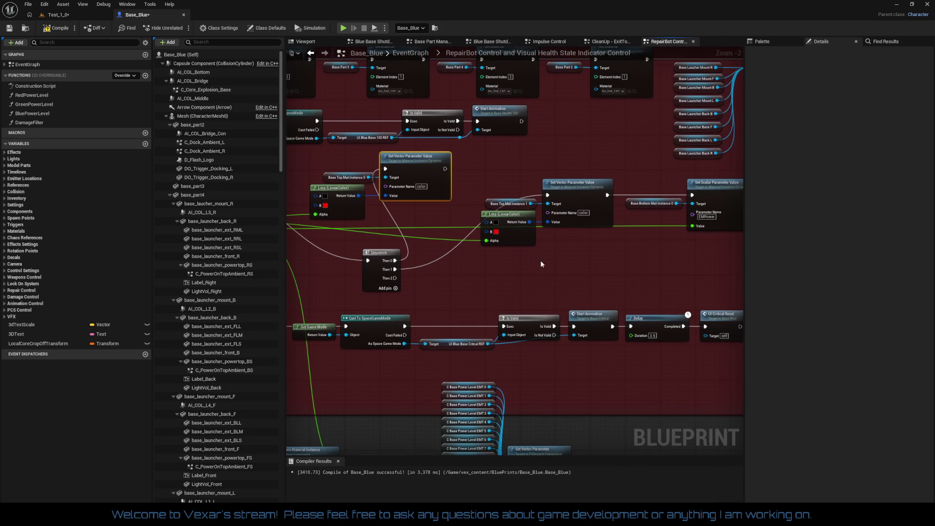
- Wire Set Scalar to Then 2 and move it and the second Set Vector group beside the Sequence
left_click(605, 195)
mouse_move(692, 195)
left_mouse_down()
mouse_move(433, 277)
mouse_move(392, 279)
left_mouse_up()
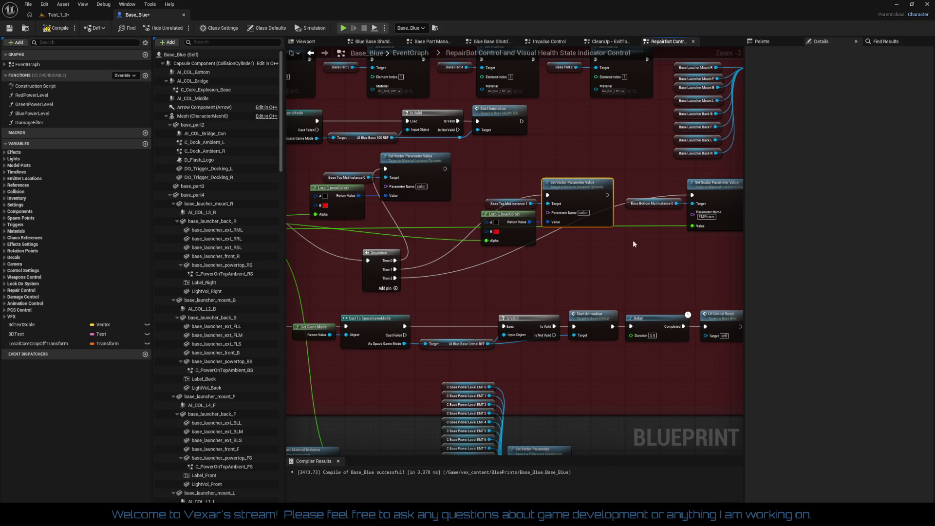
mouse_move(647, 188)
left_mouse_down()
mouse_move(716, 214)
mouse_move(646, 259)
mouse_move(490, 265)
mouse_move(458, 279)
mouse_move(477, 277)
left_mouse_up()
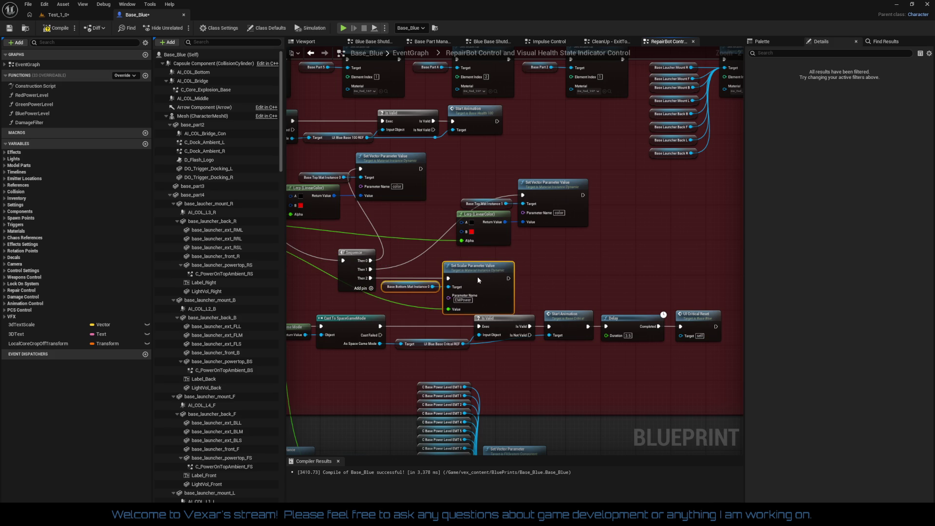
left_click_drag(544, 259, 605, 260)
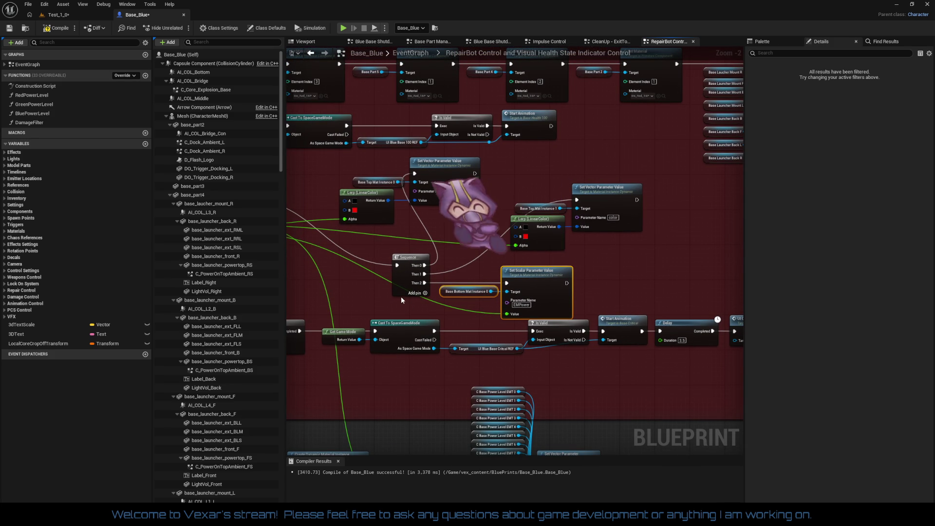
left_click_drag(403, 287, 418, 262)
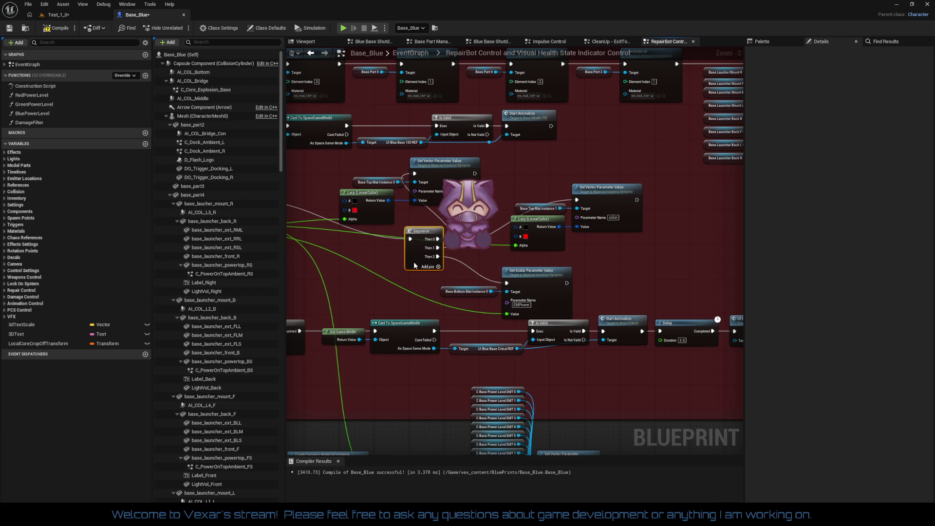
mouse_move(548, 194)
left_mouse_down()
mouse_move(580, 219)
mouse_move(544, 227)
mouse_move(594, 213)
mouse_move(638, 239)
mouse_move(689, 246)
mouse_move(647, 192)
mouse_move(619, 215)
left_mouse_up()
left_click_drag(352, 181, 437, 211)
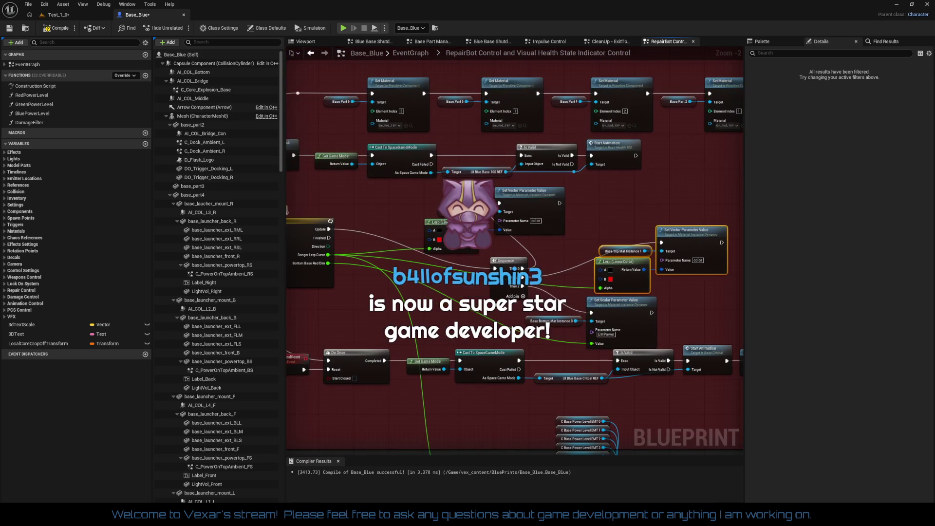
- Move the first Set Vector group up-right, Sequence up-left, and Set Scalar with Base Bottom Mat Instance 0 right
mouse_move(543, 202)
left_mouse_down()
mouse_move(702, 171)
mouse_move(703, 189)
left_mouse_up()
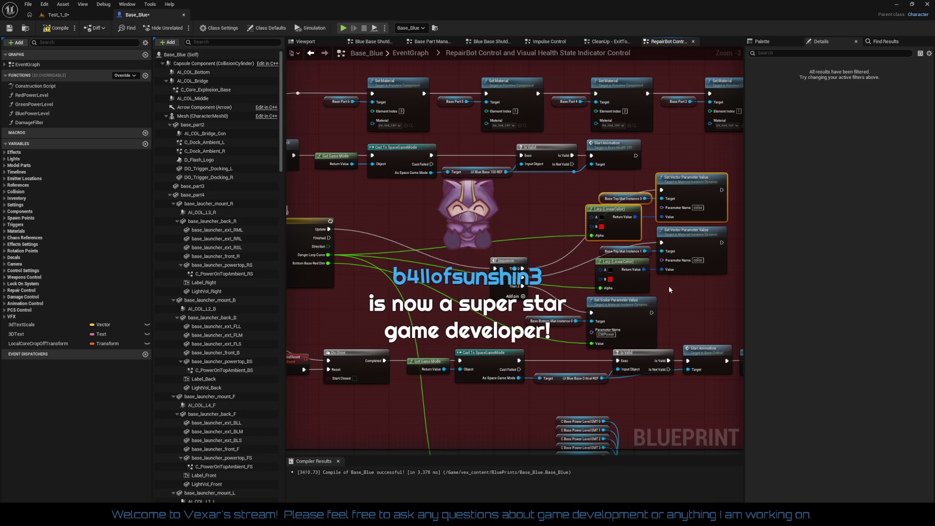
left_click_drag(669, 285, 616, 242)
mouse_move(449, 249)
left_mouse_down()
mouse_move(436, 210)
mouse_move(633, 245)
mouse_move(479, 229)
left_mouse_up()
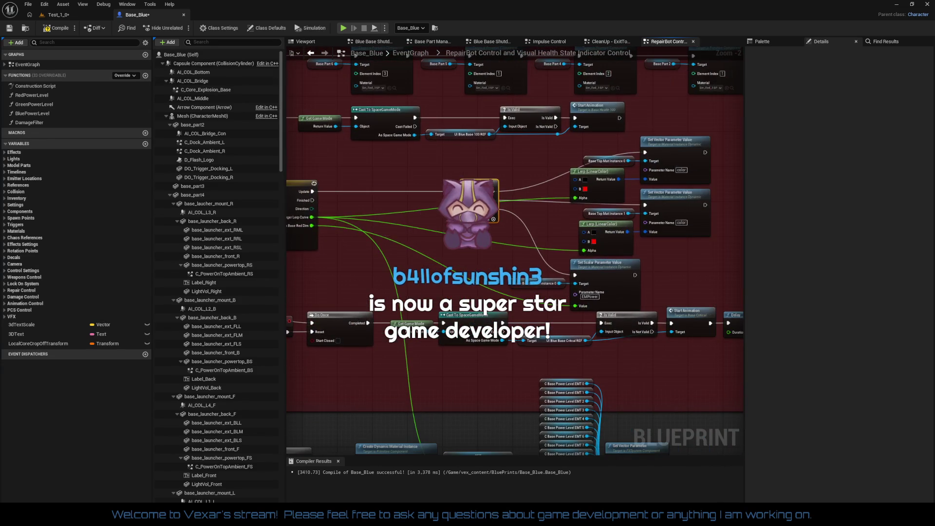
mouse_move(516, 280)
left_mouse_down()
mouse_move(644, 288)
mouse_move(676, 269)
left_mouse_up()
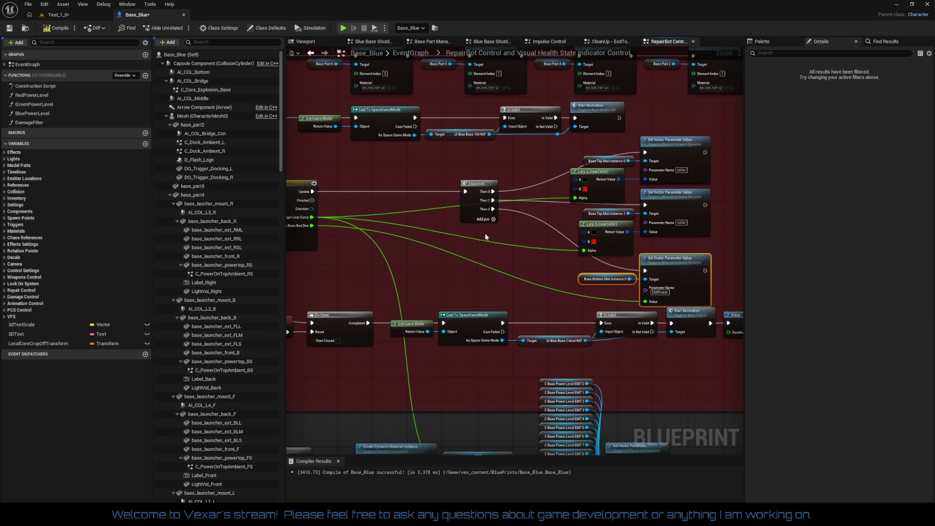
- Raise the second Lerp and Set Vector group slightly and move the Sequence node left
mouse_move(474, 238)
left_mouse_down()
mouse_move(536, 210)
mouse_move(461, 218)
left_mouse_up()
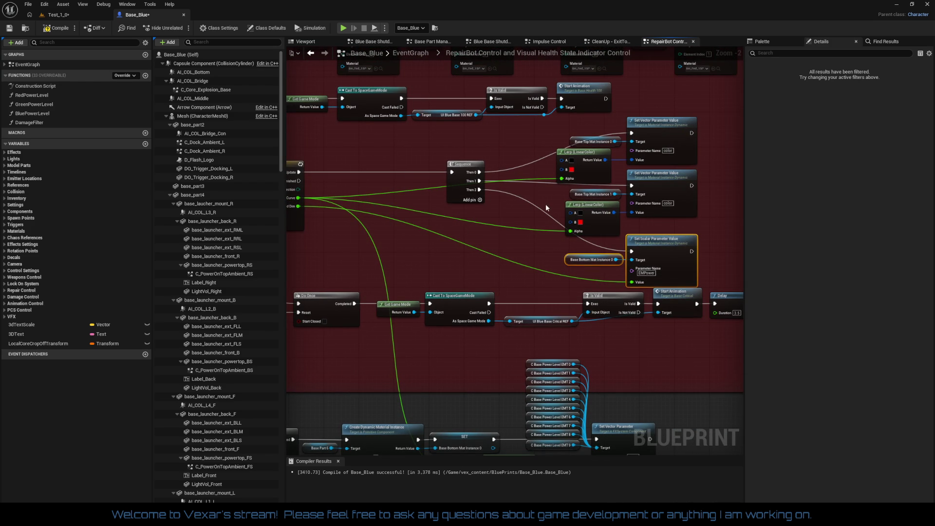
mouse_move(649, 221)
left_mouse_down()
mouse_move(587, 209)
mouse_move(582, 193)
left_mouse_up()
left_click_drag(674, 199, 674, 196)
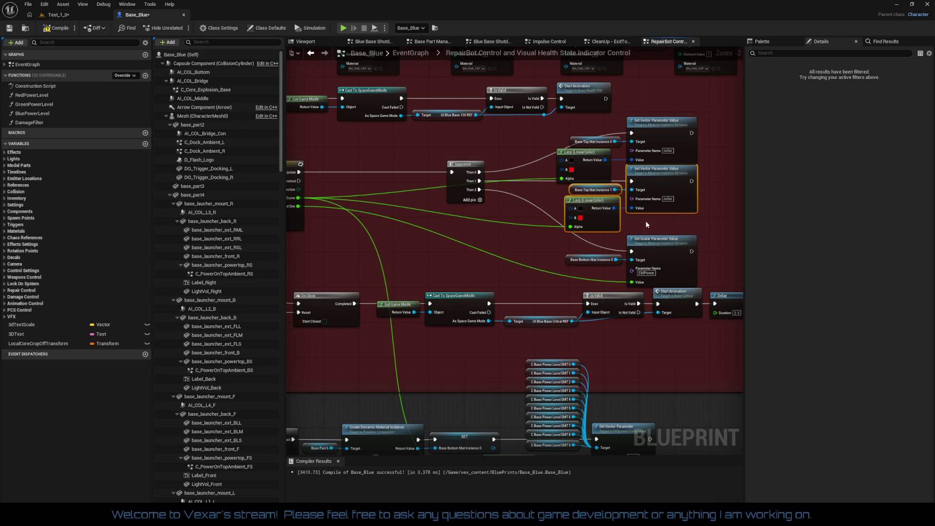
mouse_move(552, 247)
left_mouse_down()
mouse_move(663, 278)
mouse_move(663, 232)
left_mouse_up()
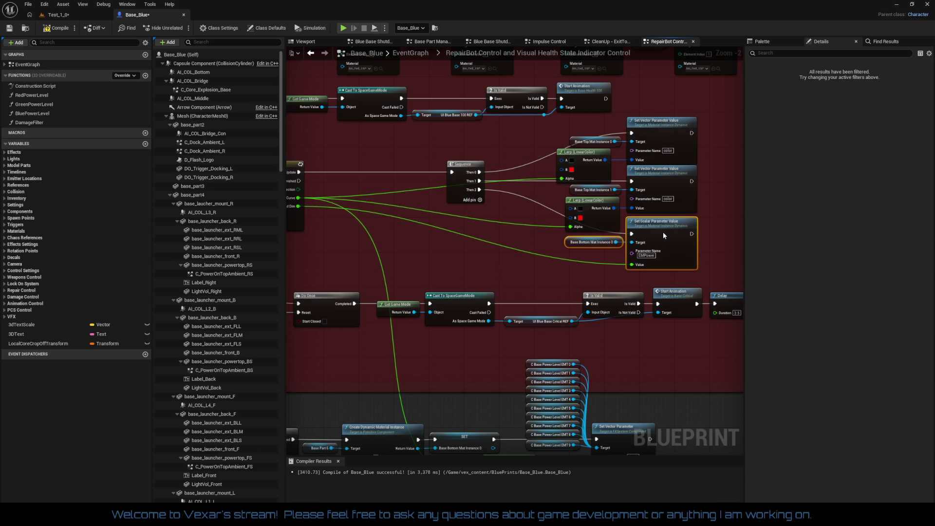
left_click(508, 264)
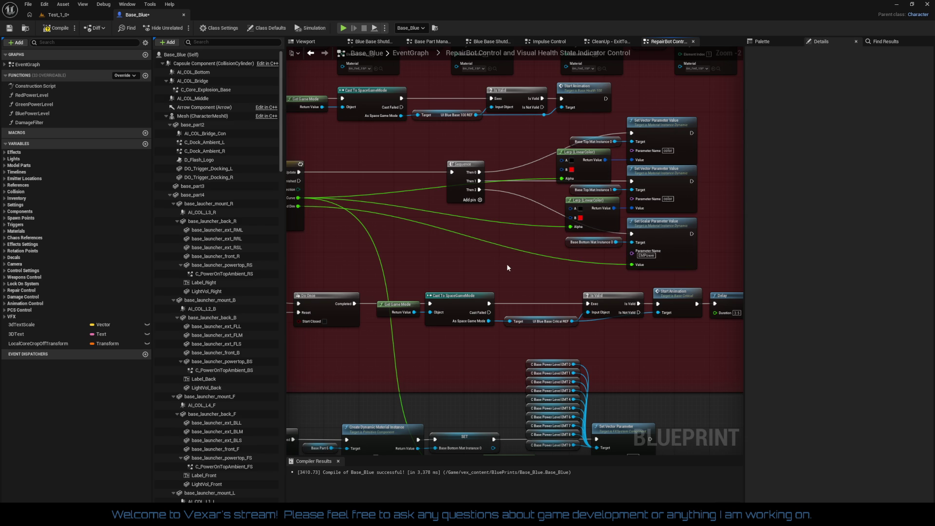
mouse_move(450, 253)
left_mouse_down()
mouse_move(495, 251)
mouse_move(560, 166)
mouse_move(645, 173)
mouse_move(302, 190)
mouse_move(501, 223)
left_mouse_up()
mouse_move(508, 153)
left_mouse_down()
mouse_move(431, 153)
mouse_move(488, 147)
mouse_move(447, 161)
mouse_move(313, 177)
left_mouse_up()
- Nudge the upper and lower Lerp nodes into alignment
left_click_drag(468, 166, 477, 165)
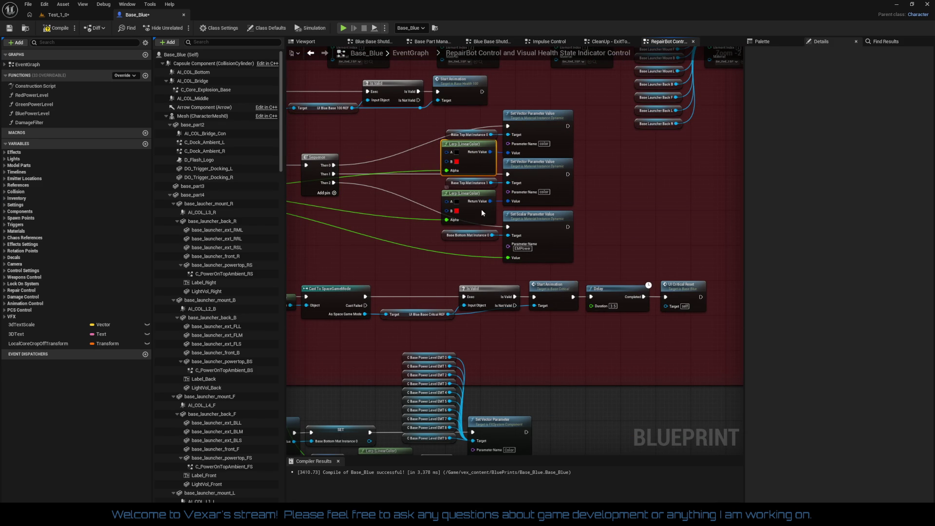
left_click_drag(482, 210, 484, 209)
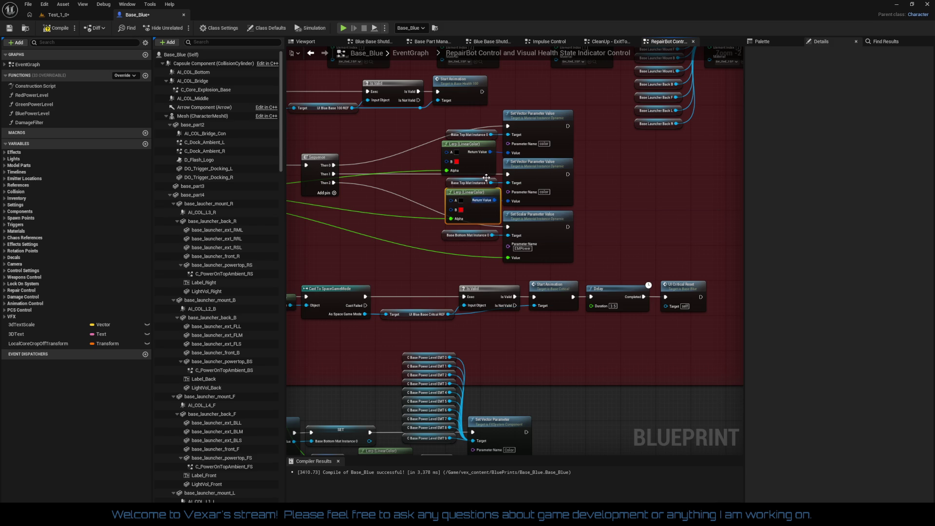
left_click_drag(438, 128, 567, 204)
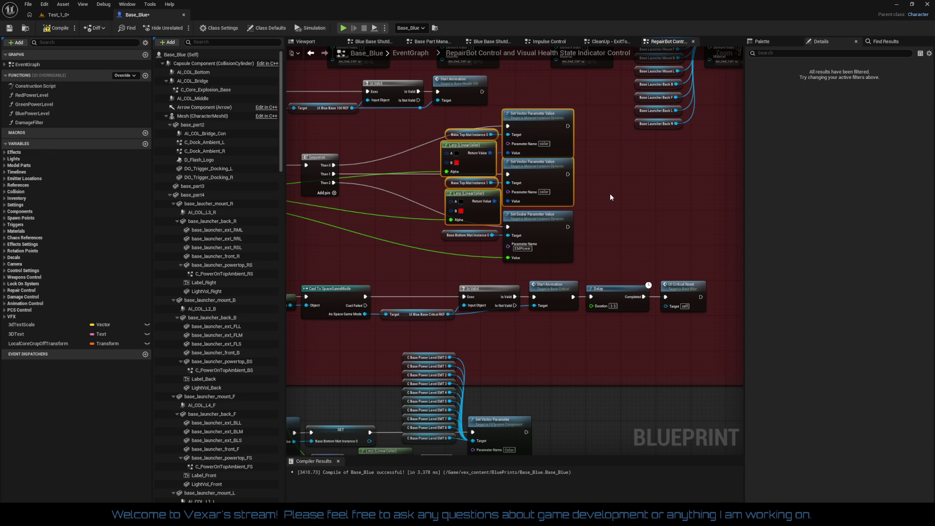
- Move the Sequence node up-left and pull the Lerp and parameter nodes left beside it
left_click_drag(347, 215, 463, 277)
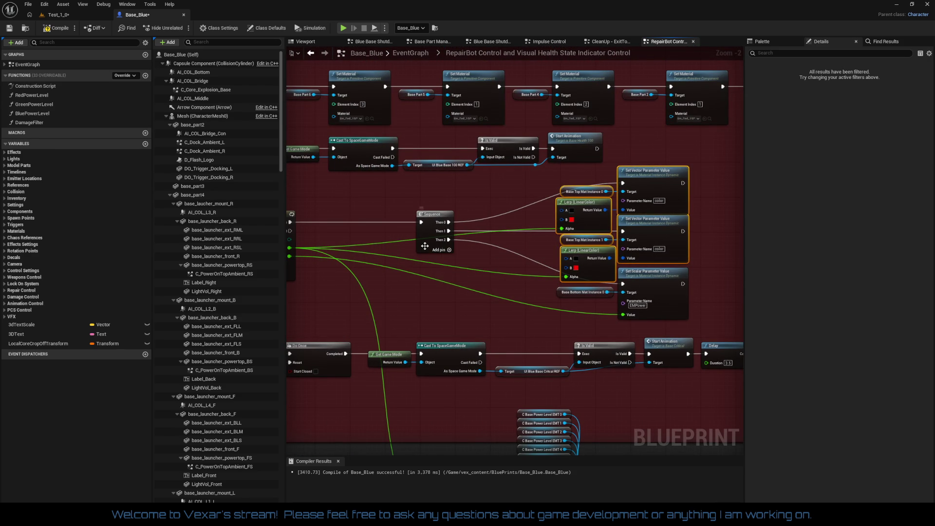
mouse_move(426, 245)
left_mouse_down()
mouse_move(426, 210)
mouse_move(446, 208)
mouse_move(361, 213)
left_mouse_up()
mouse_move(408, 239)
left_mouse_down()
mouse_move(405, 223)
mouse_move(387, 221)
left_mouse_up()
left_click_drag(570, 155, 668, 299)
mouse_move(632, 168)
left_mouse_down()
mouse_move(485, 169)
mouse_move(640, 194)
mouse_move(655, 96)
mouse_move(706, 76)
mouse_move(727, 91)
mouse_move(701, 132)
mouse_move(670, 109)
mouse_move(666, 137)
mouse_move(779, 131)
left_mouse_up()
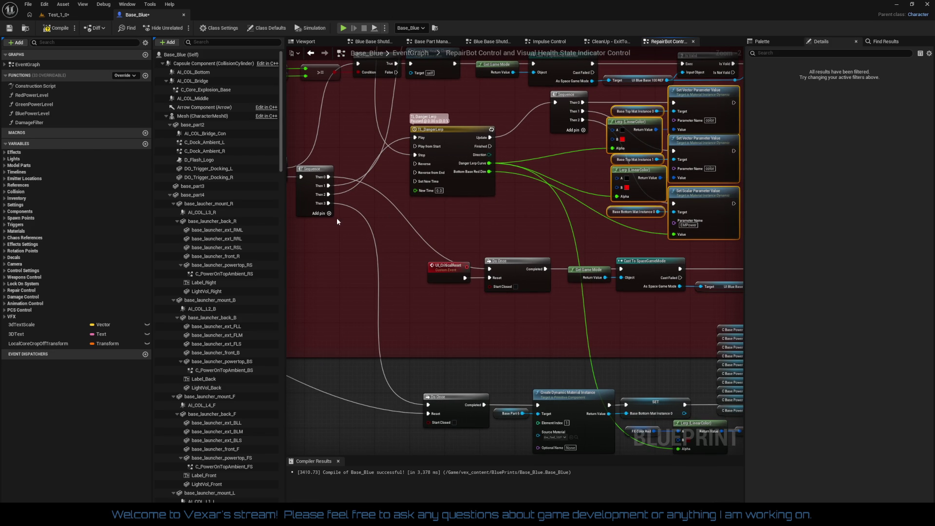
mouse_move(349, 210)
left_mouse_down()
mouse_move(390, 262)
mouse_move(422, 329)
left_mouse_up()
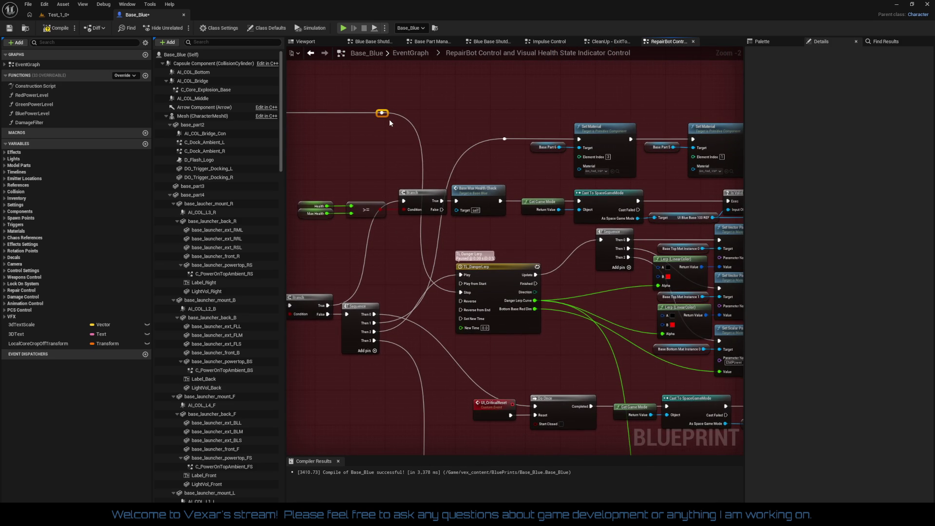
- Delete the redundant reroute node and reconnect the wire it carried directly
left_click_drag(387, 116, 353, 119)
scroll(420, 126, "down", 1)
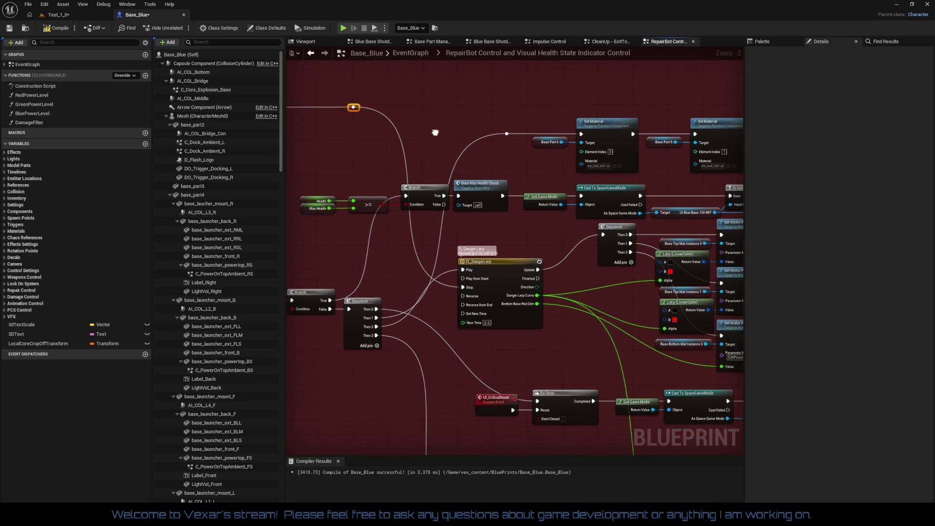
left_click_drag(447, 297, 453, 252)
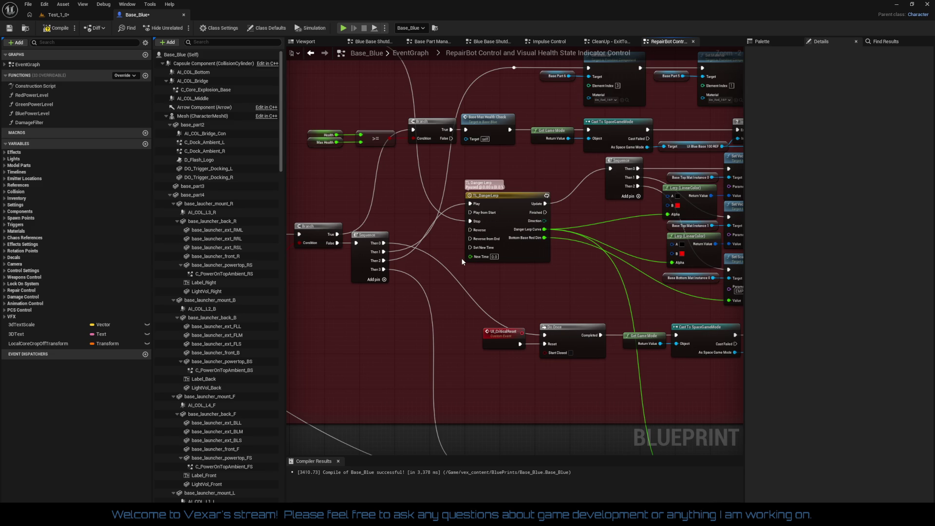
left_click_drag(504, 274, 521, 290)
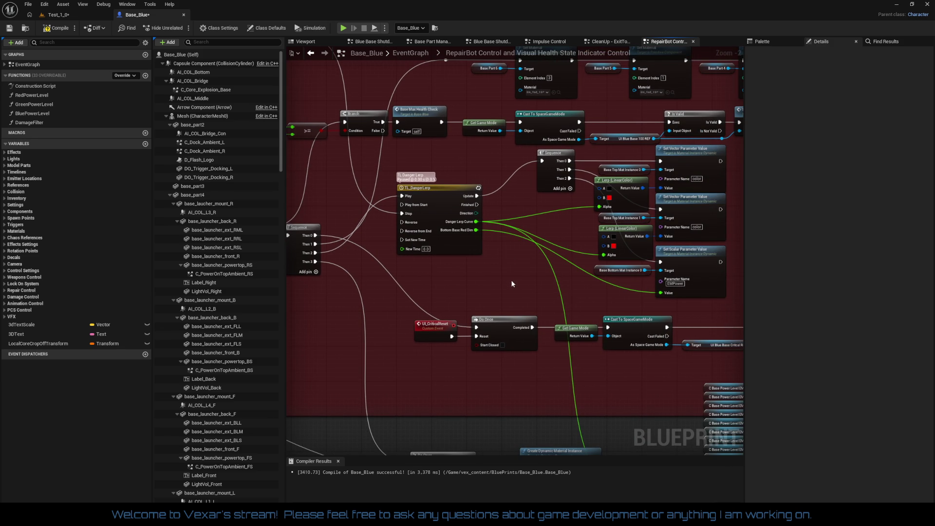
left_click_drag(510, 280, 549, 277)
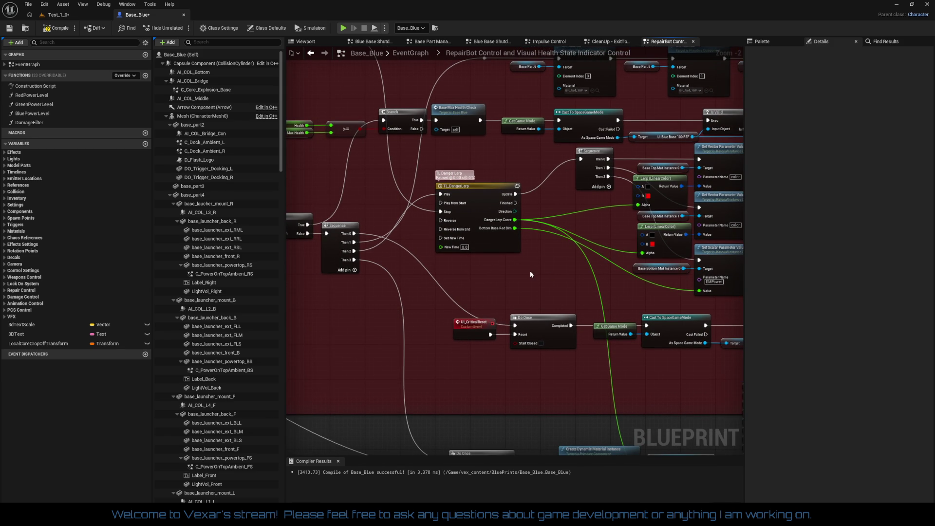
left_click_drag(530, 275, 510, 305)
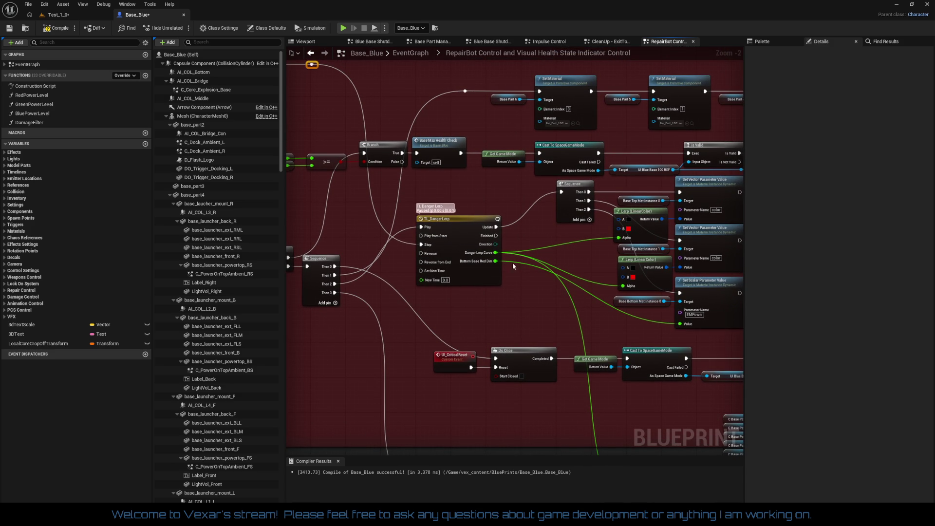
left_click_drag(442, 88, 463, 98)
key("Delete")
mouse_move(334, 275)
left_mouse_down()
mouse_move(380, 215)
mouse_move(508, 100)
left_mouse_up()
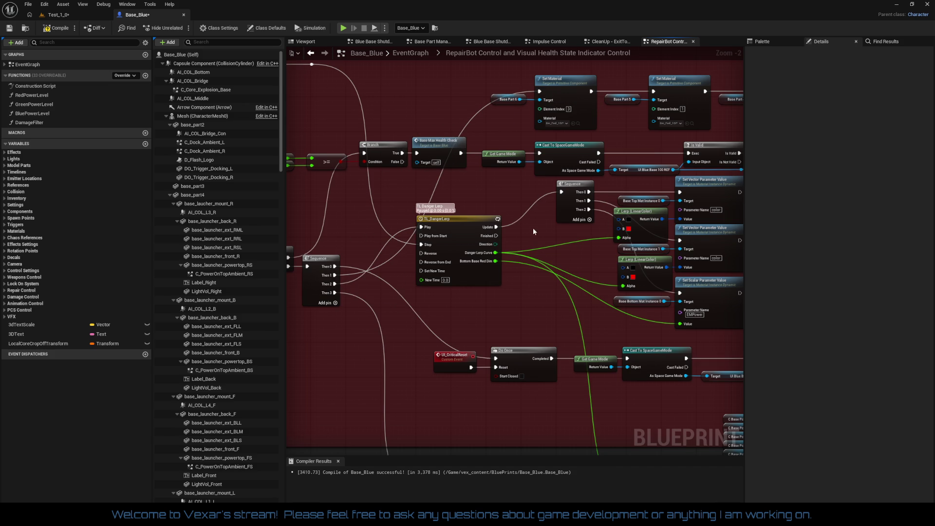
- Raise the TL_DangerLerp timeline node and select the UI_CriticalReset row
mouse_move(486, 303)
left_mouse_down()
mouse_move(522, 282)
mouse_move(501, 295)
mouse_move(510, 321)
left_mouse_up()
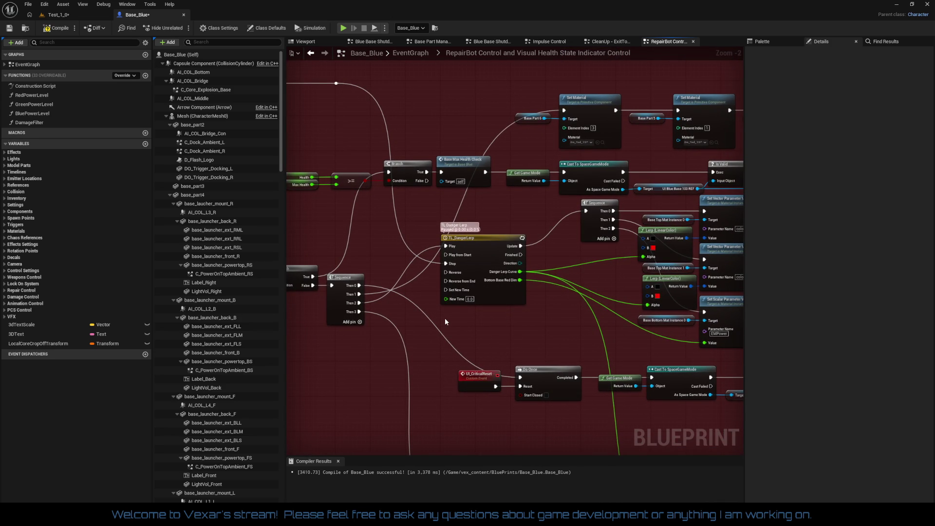
left_click_drag(445, 322, 396, 279)
mouse_move(444, 253)
left_mouse_down()
mouse_move(445, 217)
mouse_move(485, 217)
left_mouse_up()
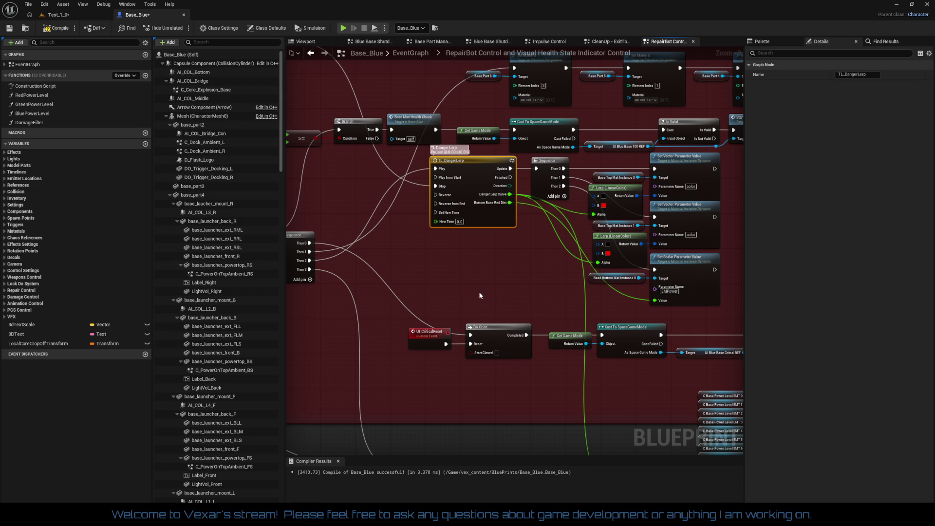
scroll(480, 294, "down", 3)
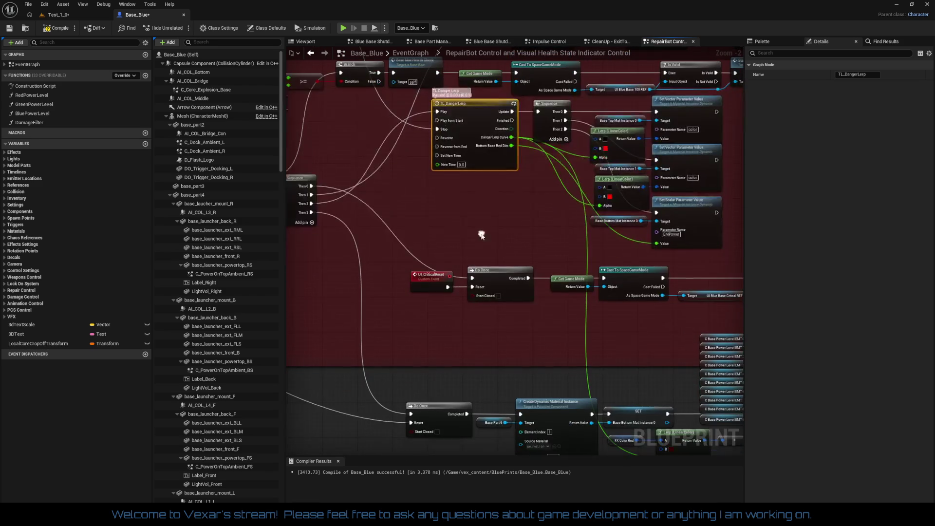
mouse_move(379, 259)
left_mouse_down()
mouse_move(784, 312)
mouse_move(607, 306)
mouse_move(673, 317)
mouse_move(700, 311)
left_mouse_up()
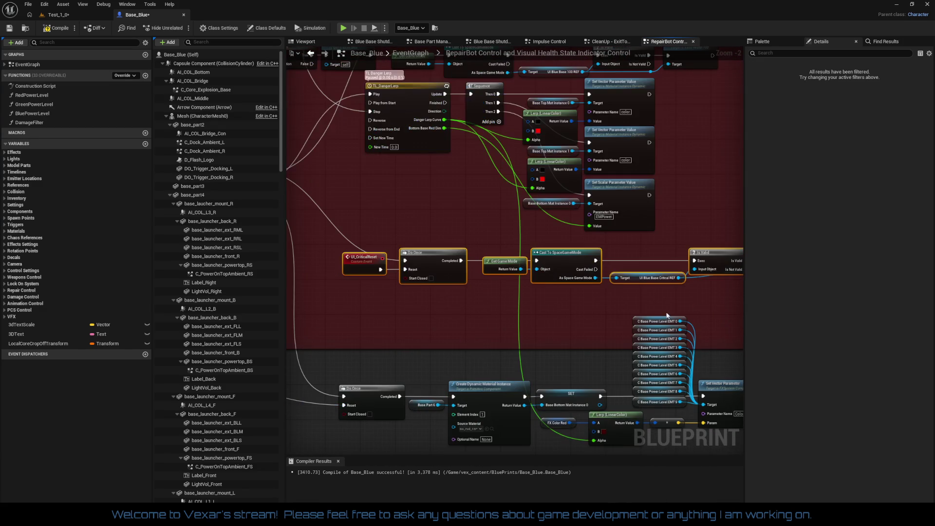
- Move the UI_CriticalReset, Do Once, Get Game Mode and Cast chain to the graph's top
mouse_move(450, 304)
left_mouse_down()
mouse_move(561, 309)
mouse_move(529, 315)
mouse_move(514, 344)
mouse_move(524, 414)
mouse_move(509, 413)
mouse_move(439, 386)
mouse_move(640, 379)
mouse_move(629, 399)
mouse_move(703, 385)
left_mouse_up()
left_click(422, 361)
left_click_drag(583, 396, 579, 395)
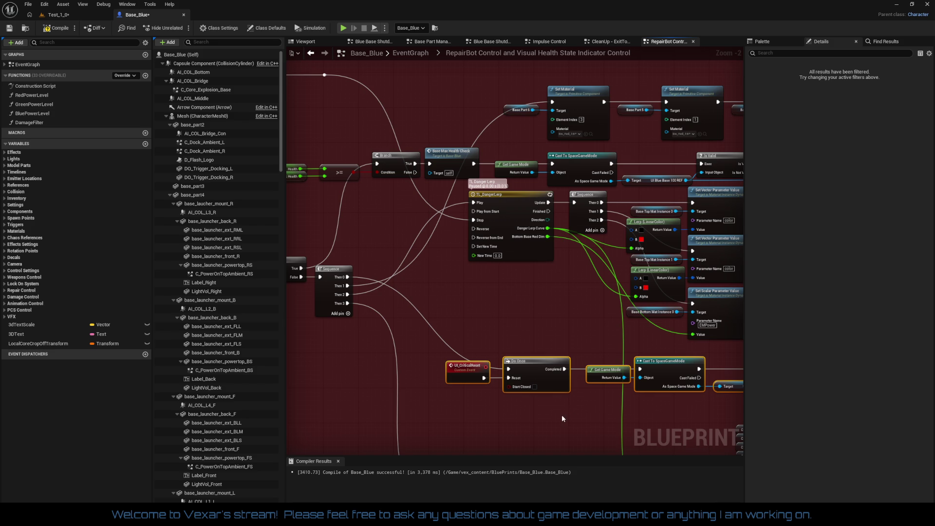
mouse_move(529, 370)
left_mouse_down()
mouse_move(498, 89)
mouse_move(517, 78)
mouse_move(577, 84)
mouse_move(558, 104)
left_mouse_up()
- Shift TL_DangerLerp with its Sequence and Set nodes lower in the graph
mouse_move(504, 343)
left_mouse_down()
mouse_move(516, 293)
mouse_move(508, 267)
mouse_move(567, 265)
mouse_move(492, 298)
left_mouse_up()
left_click(499, 201)
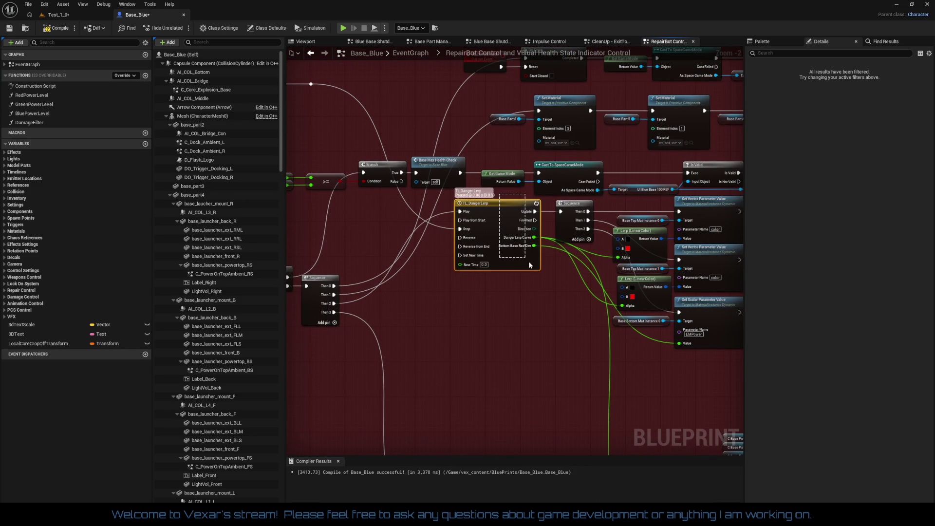
left_click_drag(658, 347, 567, 324)
mouse_move(598, 294)
left_mouse_down()
mouse_move(521, 185)
mouse_move(469, 174)
mouse_move(483, 274)
mouse_move(336, 281)
mouse_move(415, 341)
mouse_move(463, 409)
mouse_move(477, 410)
mouse_move(512, 383)
mouse_move(693, 359)
mouse_move(681, 309)
mouse_move(731, 273)
mouse_move(681, 259)
left_mouse_up()
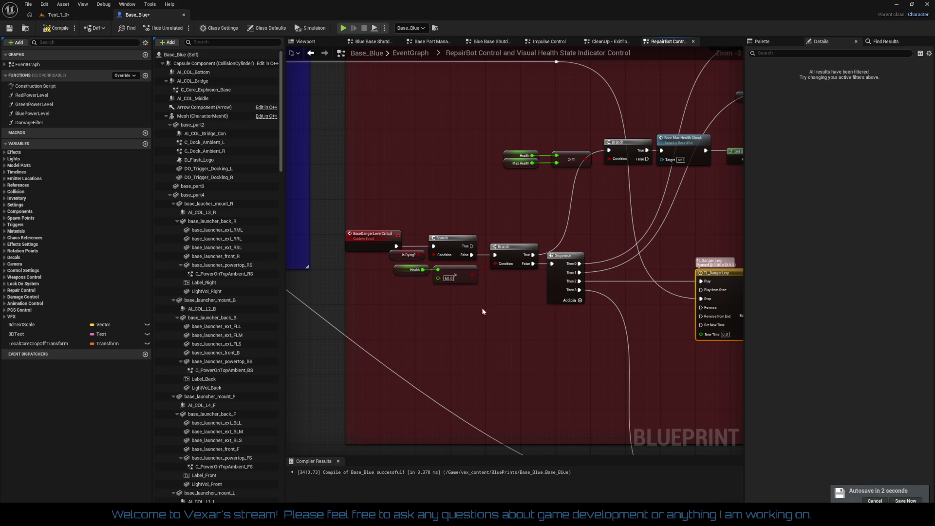
mouse_move(475, 315)
left_mouse_down()
mouse_move(553, 182)
mouse_move(560, 190)
mouse_move(367, 203)
mouse_move(497, 184)
mouse_move(786, 286)
left_mouse_up()
mouse_move(707, 273)
left_mouse_down()
mouse_move(700, 248)
mouse_move(547, 208)
mouse_move(330, 188)
mouse_move(302, 234)
mouse_move(255, 182)
mouse_move(201, 173)
mouse_move(248, 144)
left_mouse_up()
- Shift Set Vector Parameter slightly right and line up the ten C Base Power Level EMT variables beside it
left_click_drag(730, 161, 553, 134)
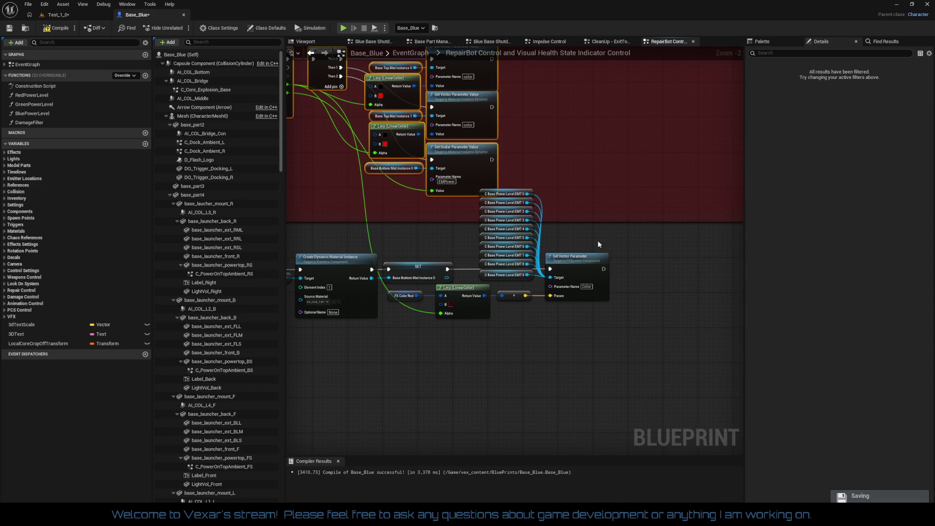
left_click(633, 264)
left_click_drag(633, 264, 642, 264)
mouse_move(536, 188)
left_mouse_down()
mouse_move(530, 282)
mouse_move(493, 279)
mouse_move(535, 286)
mouse_move(553, 331)
left_mouse_up()
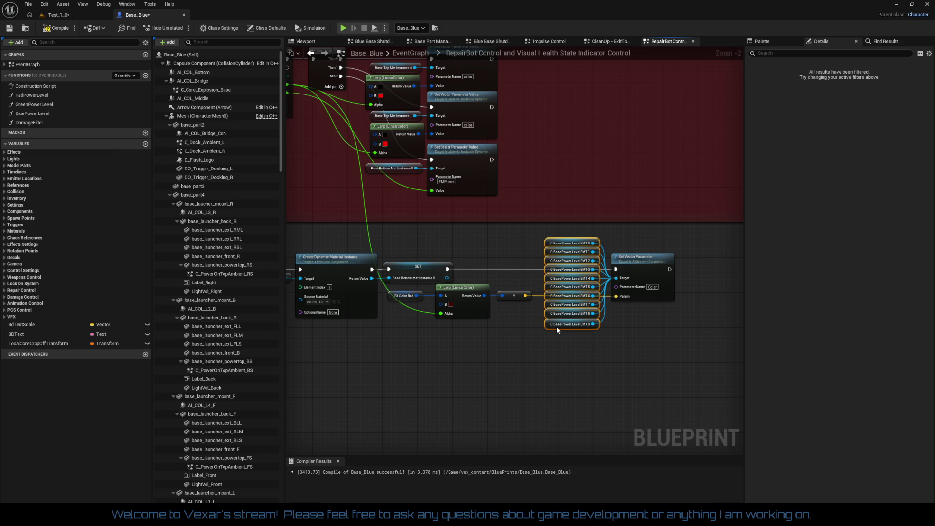
left_click(568, 355)
- Survey the graph around the FX Color Red, Do Once, timeline, Branch and Set Material nodes
left_click_drag(568, 356, 605, 346)
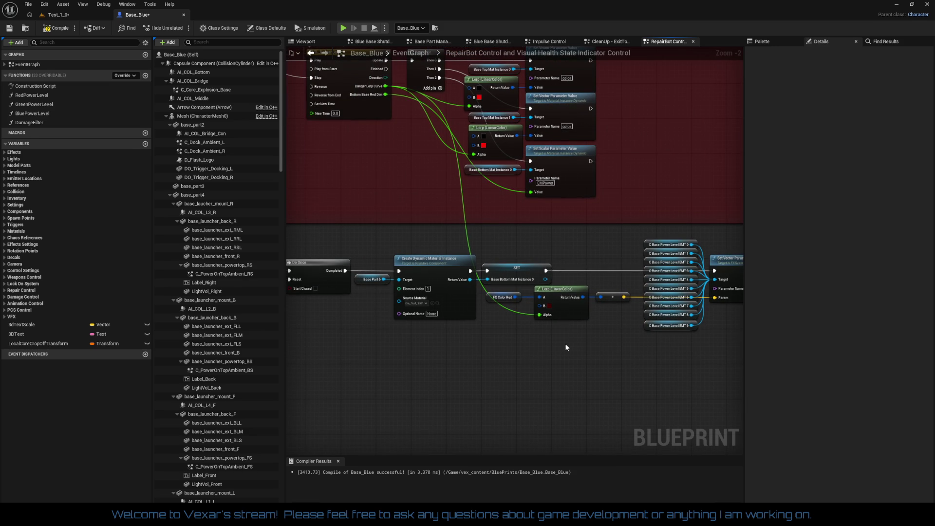
scroll(566, 347, "up", 2)
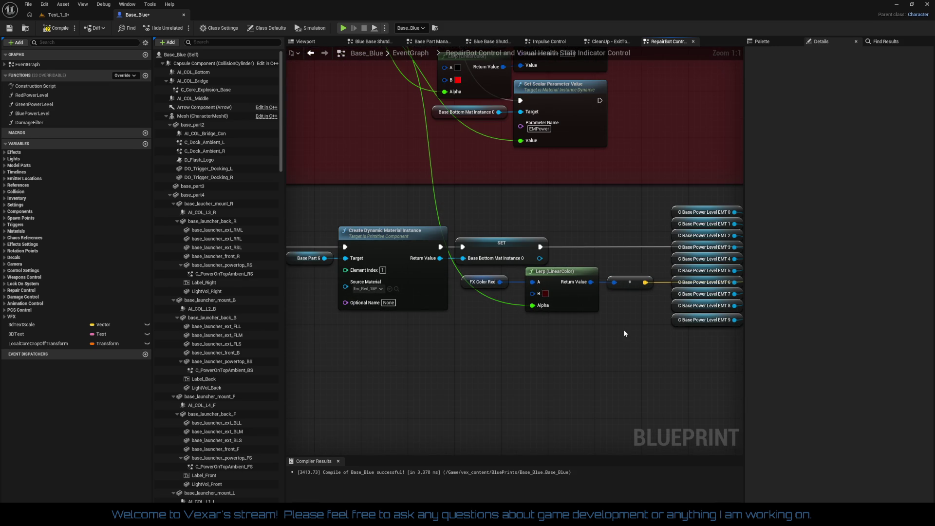
left_click_drag(624, 334, 584, 313)
left_click_drag(438, 271, 425, 261)
mouse_move(475, 314)
left_mouse_down()
mouse_move(599, 341)
mouse_move(716, 344)
mouse_move(551, 324)
mouse_move(530, 334)
left_mouse_up()
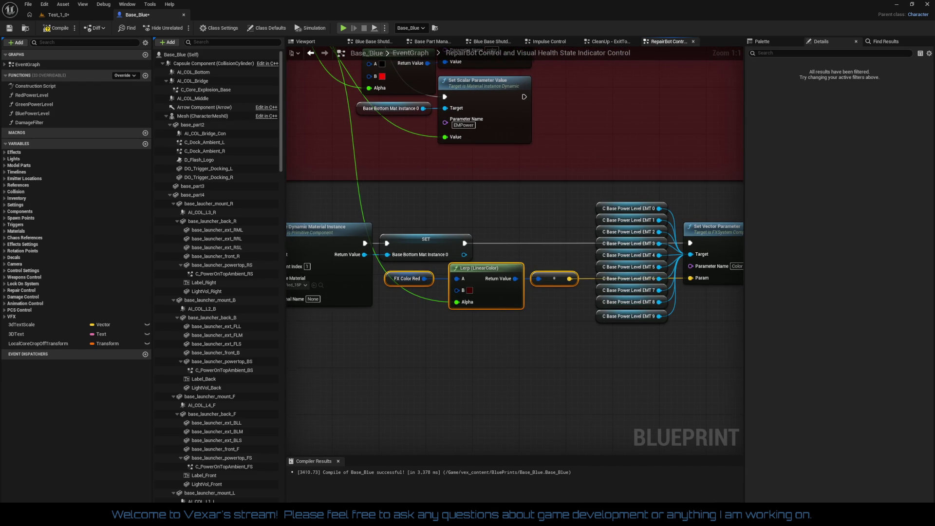
scroll(533, 341, "down", 2)
left_click_drag(475, 351, 598, 384)
left_click_drag(519, 273, 499, 340)
mouse_move(530, 311)
left_mouse_down()
mouse_move(551, 387)
mouse_move(617, 428)
mouse_move(633, 452)
mouse_move(519, 417)
mouse_move(498, 402)
left_mouse_up()
left_click_drag(541, 286, 607, 297)
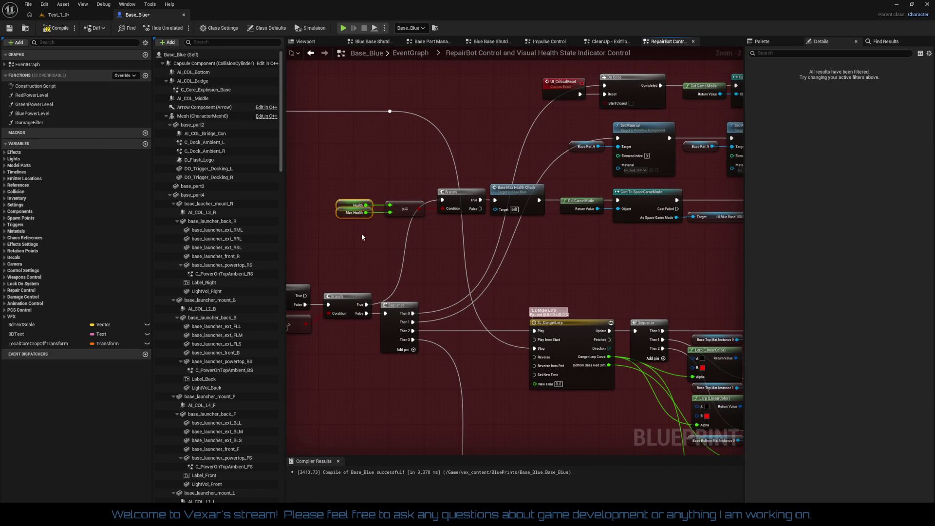
- Move the Health, >=, Branch through Is Valid row lower and left
mouse_move(502, 232)
left_mouse_down()
mouse_move(521, 232)
mouse_move(485, 226)
left_mouse_up()
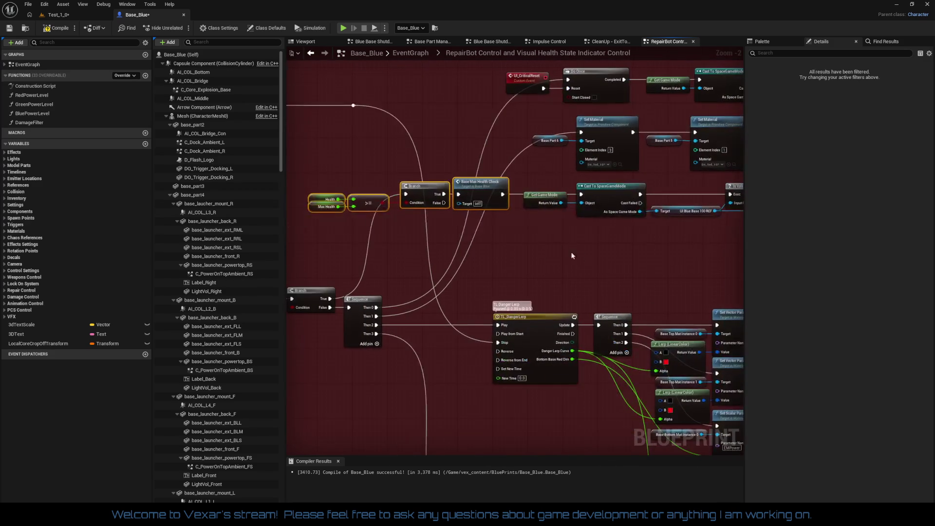
mouse_move(421, 222)
left_mouse_down()
mouse_move(597, 247)
mouse_move(543, 195)
left_mouse_up()
mouse_move(454, 162)
left_mouse_down()
mouse_move(529, 199)
mouse_move(469, 180)
mouse_move(423, 197)
mouse_move(426, 183)
mouse_move(408, 179)
mouse_move(423, 183)
mouse_move(423, 156)
left_mouse_up()
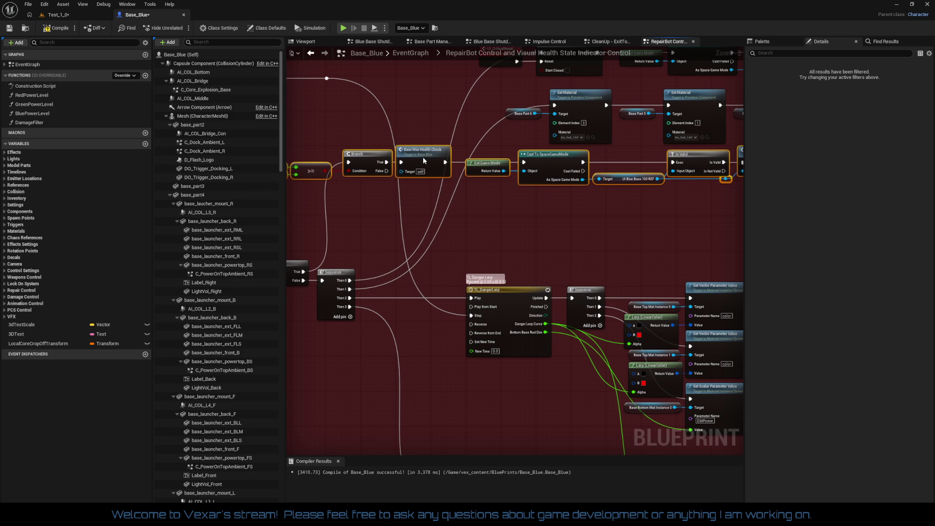
left_click(521, 209)
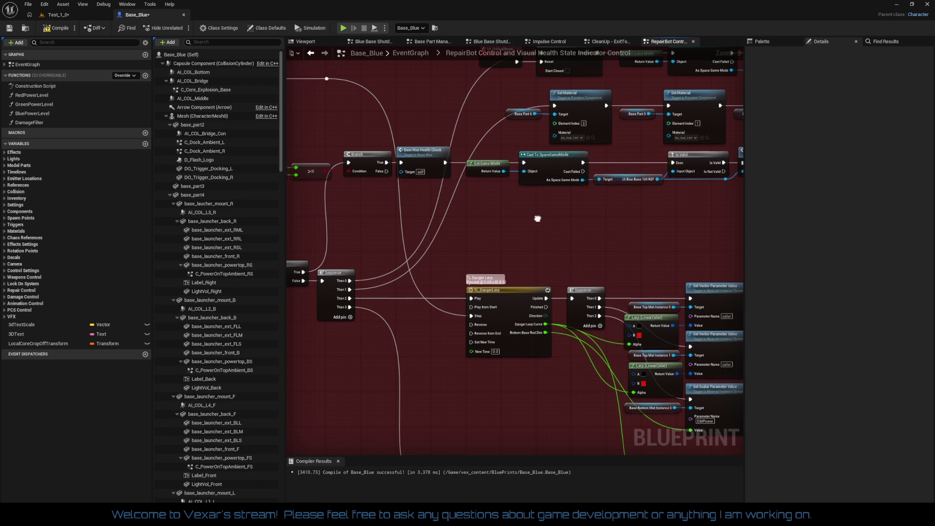
- Select the Set Material nodes with their inputs and the Launcher Mount variables
left_click_drag(537, 218, 470, 256)
mouse_move(420, 142)
left_mouse_down()
mouse_move(731, 146)
mouse_move(772, 173)
mouse_move(675, 160)
left_mouse_up()
mouse_move(575, 136)
left_mouse_down()
mouse_move(589, 262)
mouse_move(500, 263)
left_mouse_up()
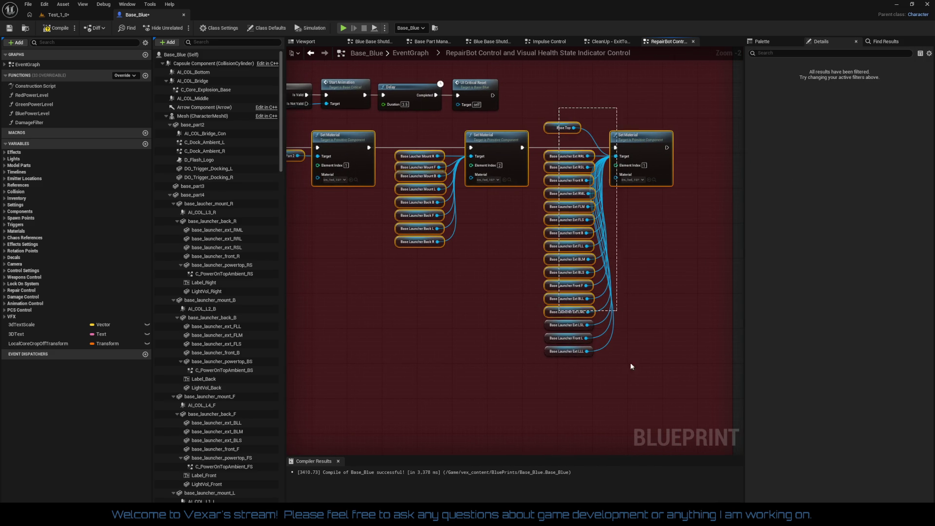
- Place the Set Material row below the health check and lower the Base Top variable slightly
left_click_drag(457, 318, 796, 389)
left_click_drag(556, 163, 545, 199)
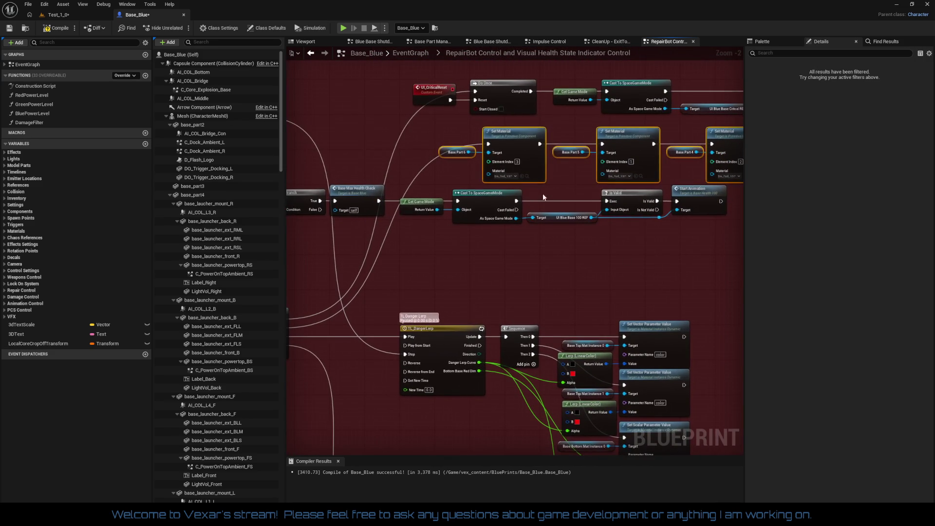
mouse_move(527, 150)
left_mouse_down()
mouse_move(549, 199)
mouse_move(516, 265)
mouse_move(436, 245)
mouse_move(434, 252)
left_mouse_up()
mouse_move(713, 329)
left_mouse_down()
mouse_move(567, 291)
mouse_move(414, 292)
left_mouse_up()
left_click_drag(613, 229, 459, 195)
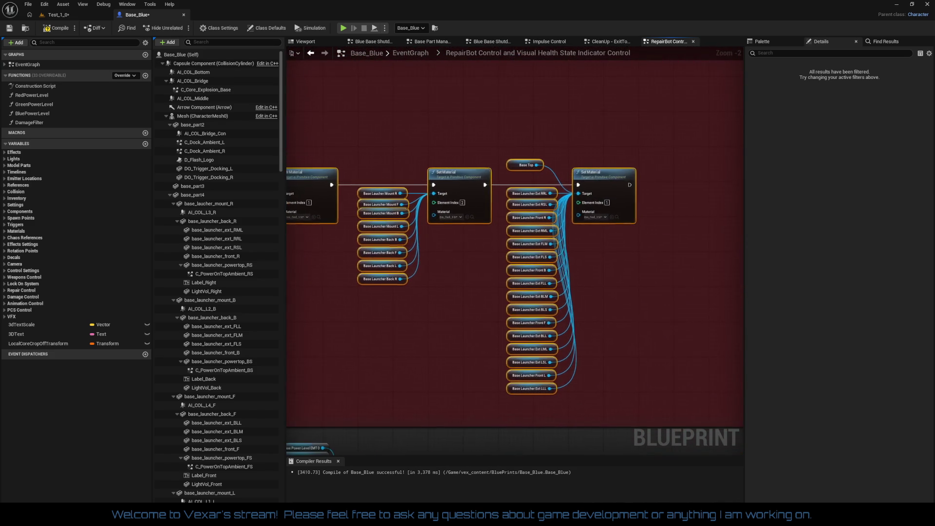
left_click_drag(522, 167, 519, 176)
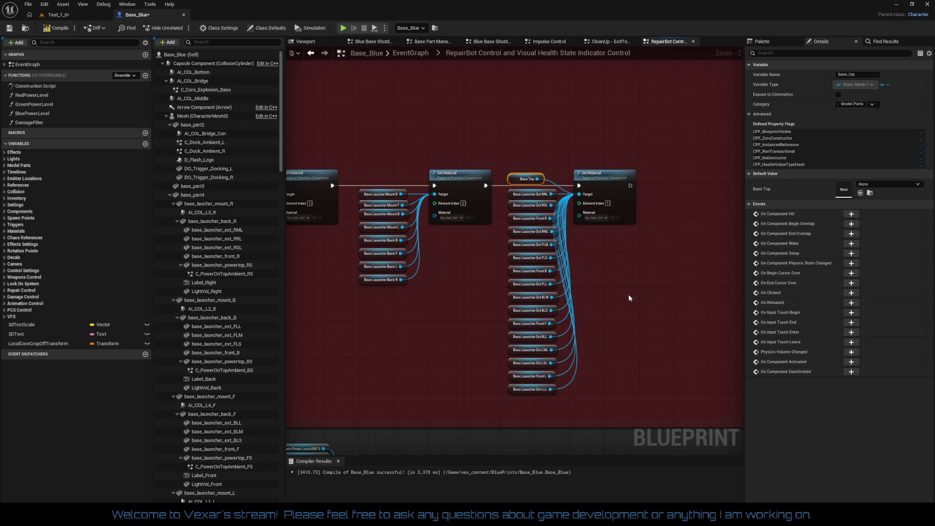
- Straighten the Is Valid, Start Animation, Delay and REF nodes into one line with Q
mouse_move(484, 335)
left_mouse_down()
mouse_move(609, 319)
mouse_move(668, 355)
mouse_move(714, 336)
mouse_move(600, 341)
left_mouse_up()
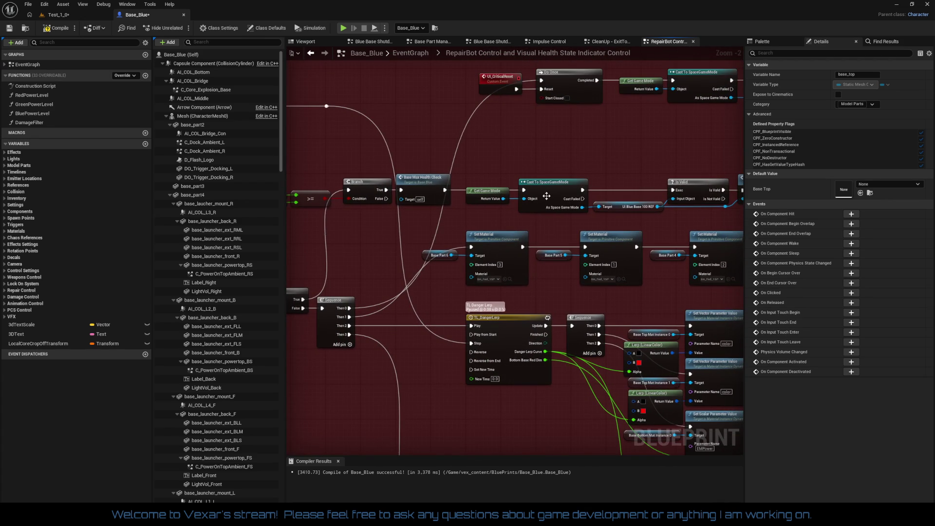
left_click_drag(548, 198, 416, 252)
mouse_move(366, 130)
left_mouse_down()
mouse_move(714, 195)
mouse_move(761, 194)
mouse_move(657, 187)
left_mouse_up()
left_click_drag(538, 211, 677, 240)
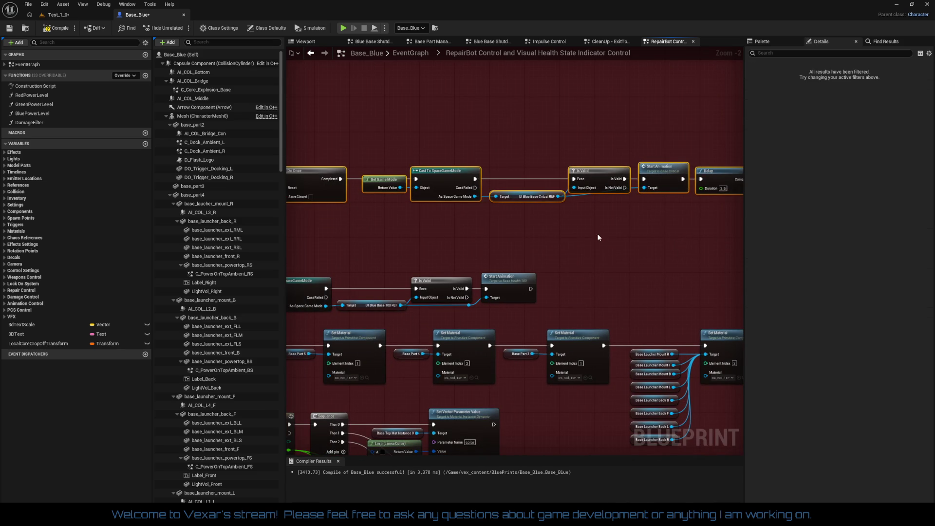
left_click(539, 215)
left_click_drag(361, 171, 420, 188)
mouse_move(483, 207)
left_mouse_down()
mouse_move(525, 215)
mouse_move(471, 228)
left_mouse_up()
mouse_move(438, 161)
left_mouse_down()
mouse_move(702, 239)
mouse_move(688, 239)
left_mouse_up()
key("q")
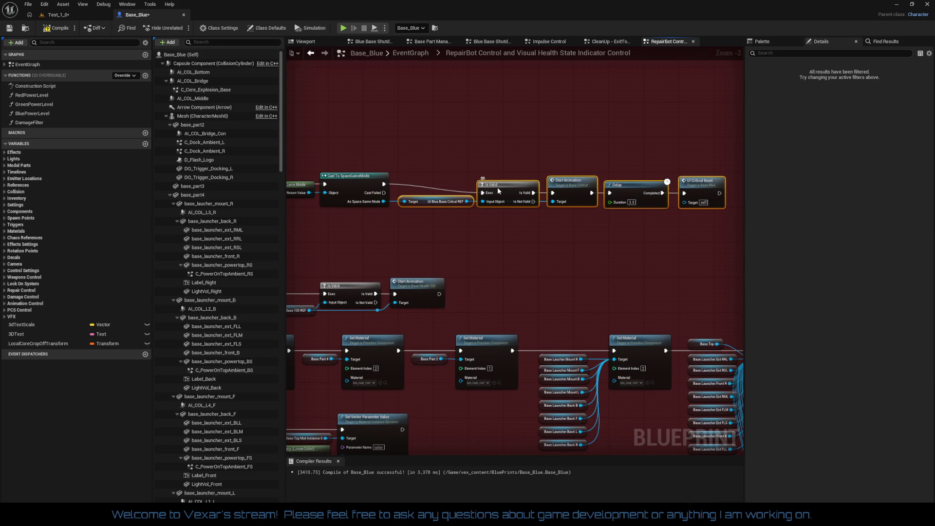
left_click_drag(499, 191, 492, 183)
- Move the UI_CriticalReset row down and left, just above the health check row
left_click_drag(509, 221, 401, 201)
mouse_move(290, 151)
left_mouse_down()
mouse_move(642, 219)
mouse_move(706, 195)
mouse_move(741, 166)
left_mouse_up()
left_click_drag(649, 156, 617, 147)
mouse_move(551, 99)
left_mouse_down()
mouse_move(513, 124)
mouse_move(463, 136)
mouse_move(486, 164)
left_mouse_up()
left_click_drag(476, 109, 484, 76)
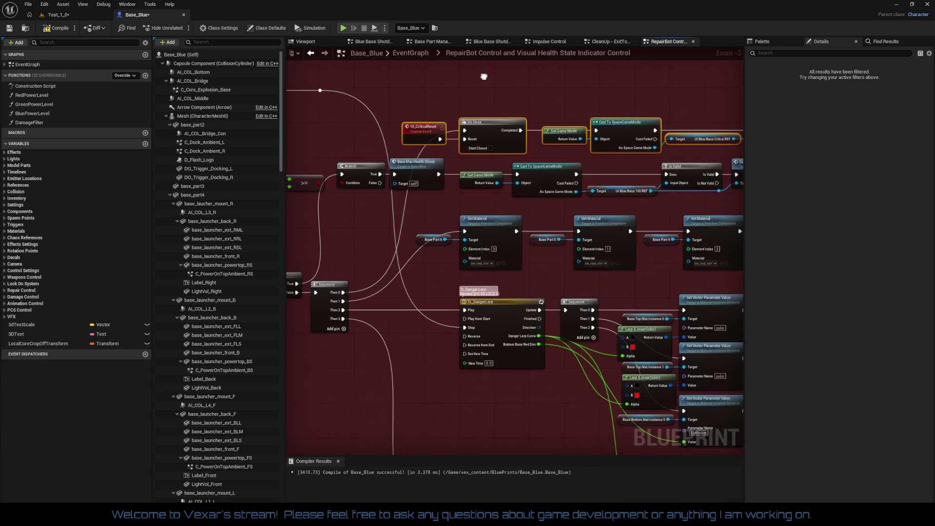
mouse_move(471, 336)
left_mouse_down()
mouse_move(461, 311)
mouse_move(539, 351)
mouse_move(736, 352)
mouse_move(740, 336)
mouse_move(533, 355)
mouse_move(610, 334)
mouse_move(691, 351)
mouse_move(743, 336)
mouse_move(536, 273)
left_mouse_up()
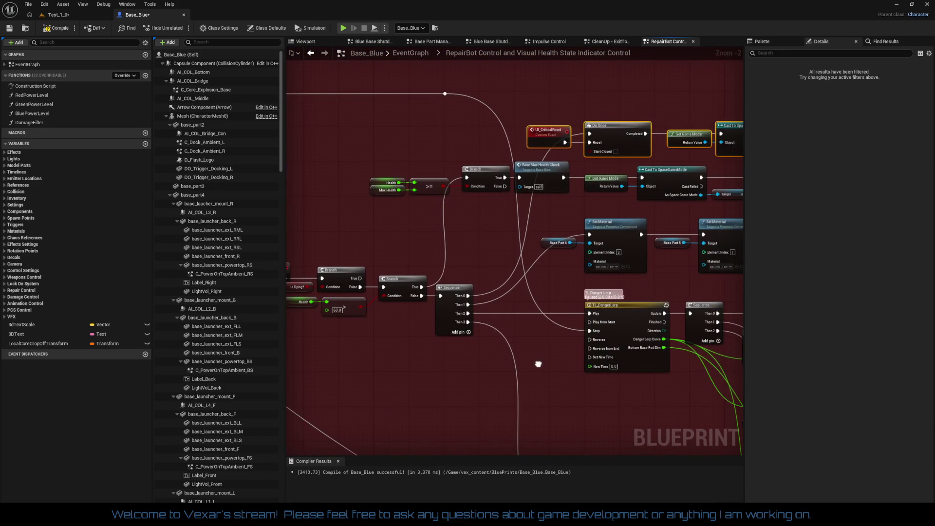
- Drag the existing reroute point on the long wire down to the bottom of the graph
left_click_drag(443, 129, 553, 171)
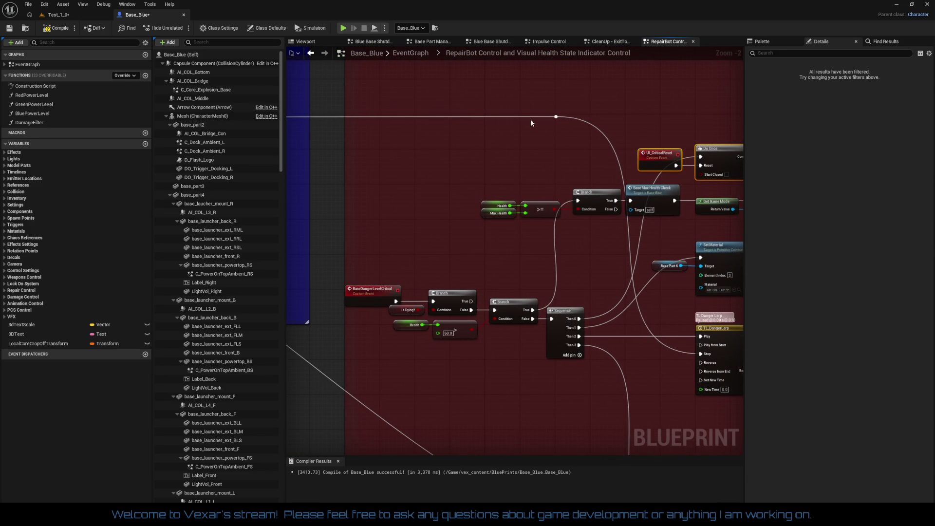
left_click(569, 122)
mouse_move(561, 121)
left_mouse_down()
mouse_move(556, 191)
mouse_move(583, 360)
mouse_move(654, 434)
mouse_move(358, 370)
mouse_move(352, 360)
mouse_move(590, 305)
left_mouse_up()
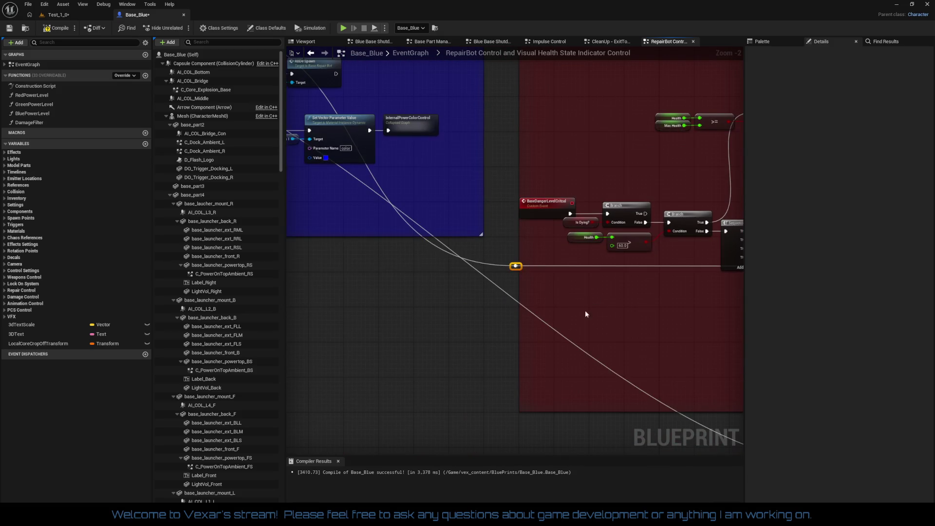
mouse_move(535, 359)
left_mouse_down()
mouse_move(633, 418)
mouse_move(234, 288)
left_mouse_up()
mouse_move(229, 359)
left_mouse_down()
mouse_move(251, 342)
mouse_move(690, 428)
mouse_move(678, 456)
left_mouse_up()
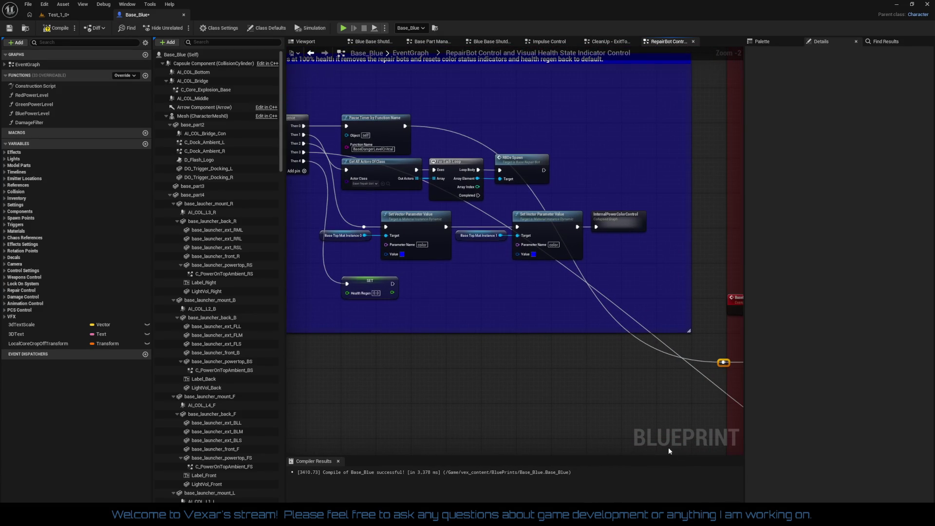
- Add a second reroute point on the long wire and move it below the red comment box
double_click(487, 215)
mouse_move(487, 215)
left_mouse_down()
mouse_move(499, 460)
mouse_move(491, 256)
mouse_move(462, 209)
left_mouse_up()
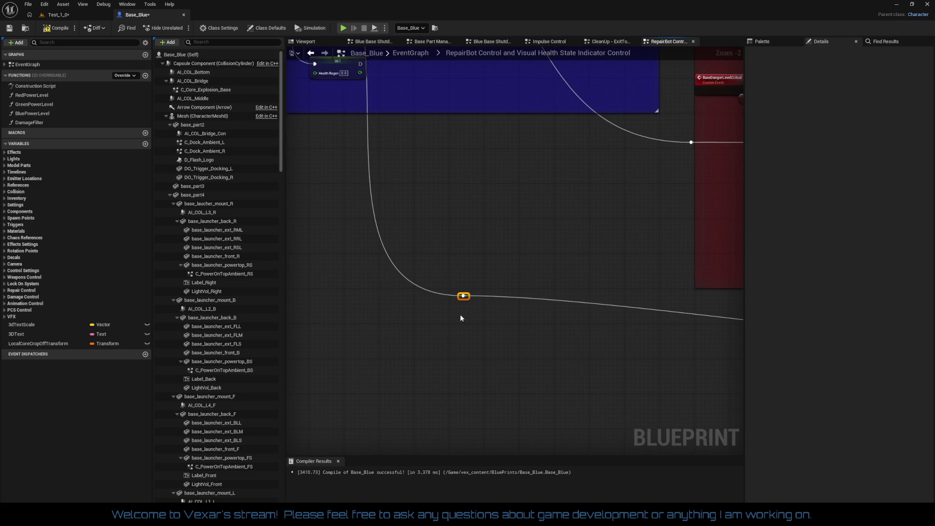
mouse_move(467, 300)
left_mouse_down()
mouse_move(594, 372)
mouse_move(588, 355)
mouse_move(370, 311)
mouse_move(328, 342)
mouse_move(595, 330)
mouse_move(676, 433)
left_mouse_up()
scroll(533, 377, "down", 2)
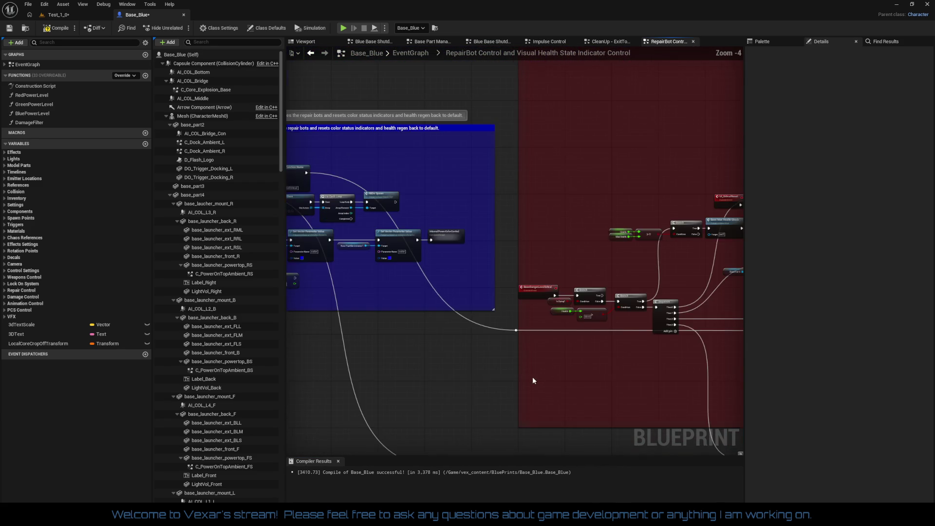
scroll(409, 375, "up", 1)
left_click_drag(428, 364, 581, 396)
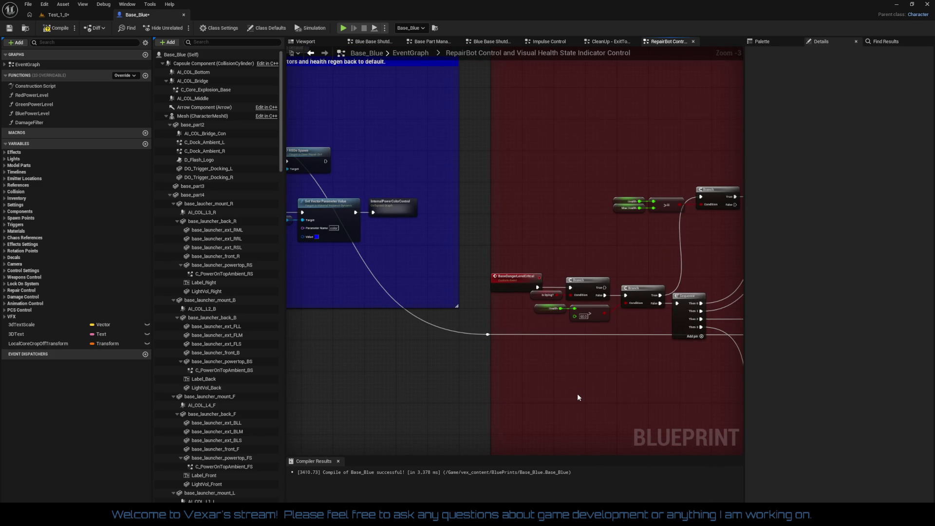
mouse_move(578, 399)
left_mouse_down()
mouse_move(553, 382)
mouse_move(457, 369)
left_mouse_up()
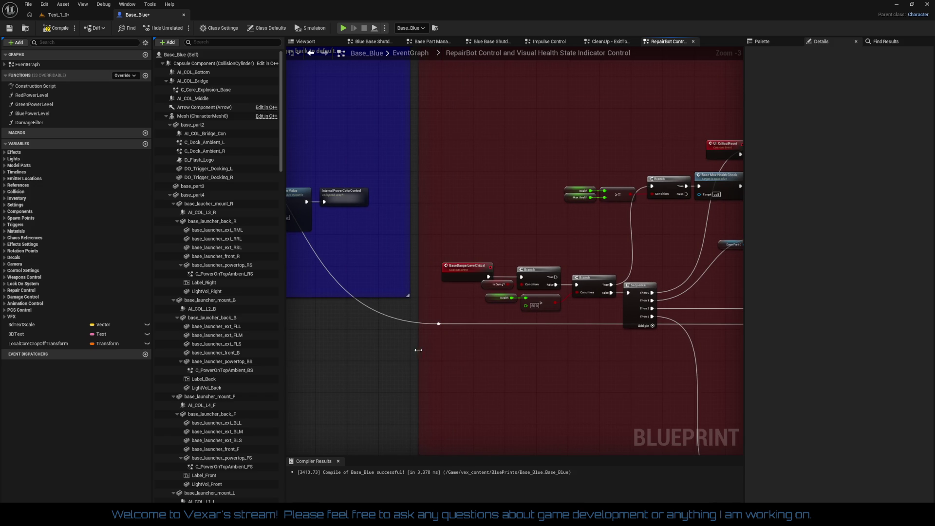
left_click_drag(507, 375, 371, 354)
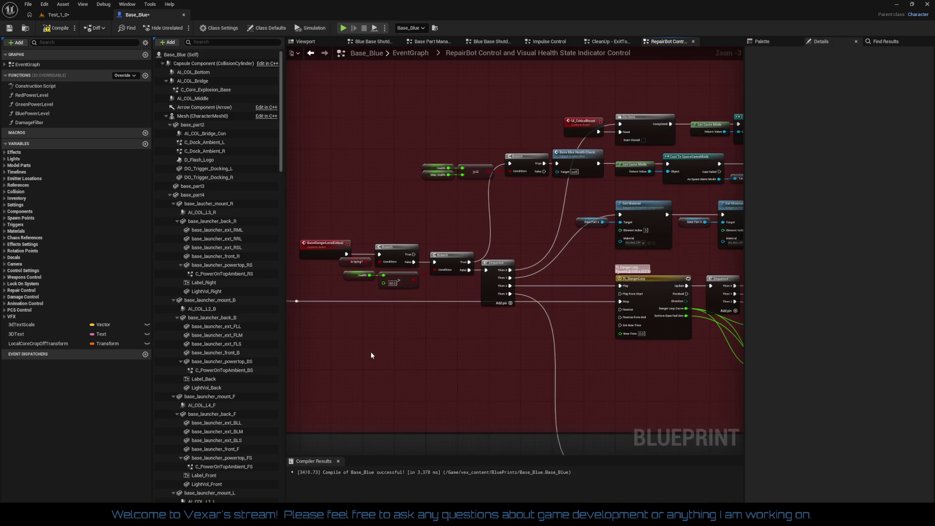
mouse_move(593, 350)
left_mouse_down()
mouse_move(480, 313)
mouse_move(467, 254)
mouse_move(438, 278)
mouse_move(406, 225)
left_mouse_up()
mouse_move(551, 379)
left_mouse_down()
mouse_move(511, 351)
mouse_move(637, 358)
mouse_move(626, 378)
mouse_move(508, 376)
mouse_move(453, 319)
mouse_move(524, 428)
mouse_move(803, 385)
left_mouse_up()
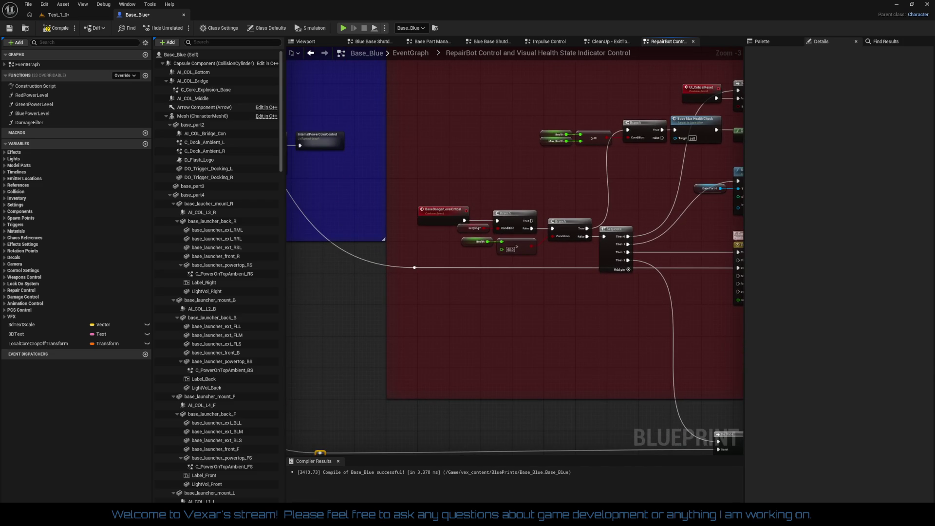
left_click_drag(536, 263, 670, 307)
- Move the BaseMaxHealthCheck event and Sequence down-left, and Pause Timer by Function Name up
left_click_drag(457, 388, 688, 392)
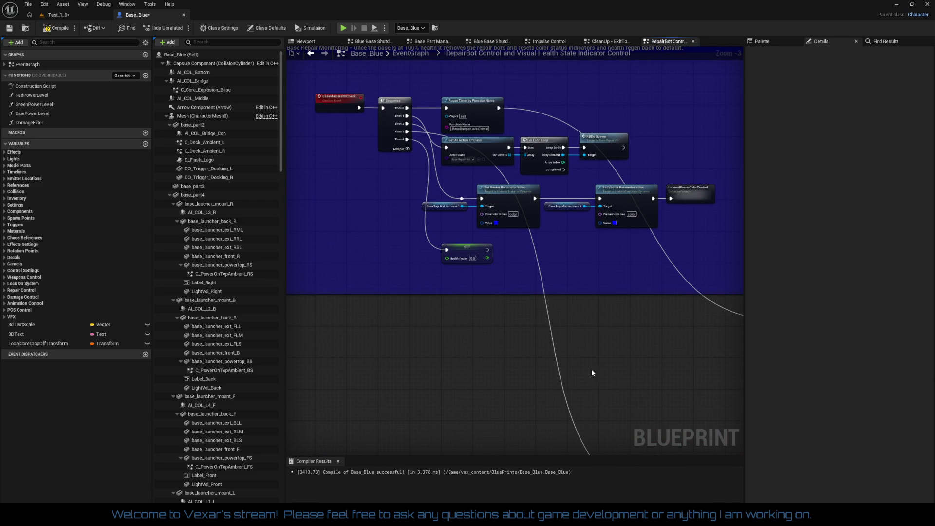
scroll(476, 293, "up", 2)
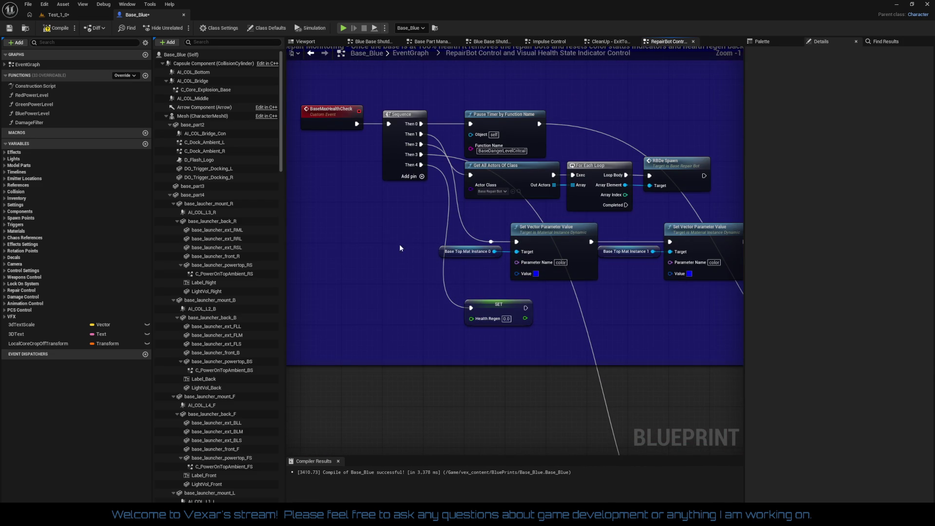
left_click_drag(405, 178, 406, 179)
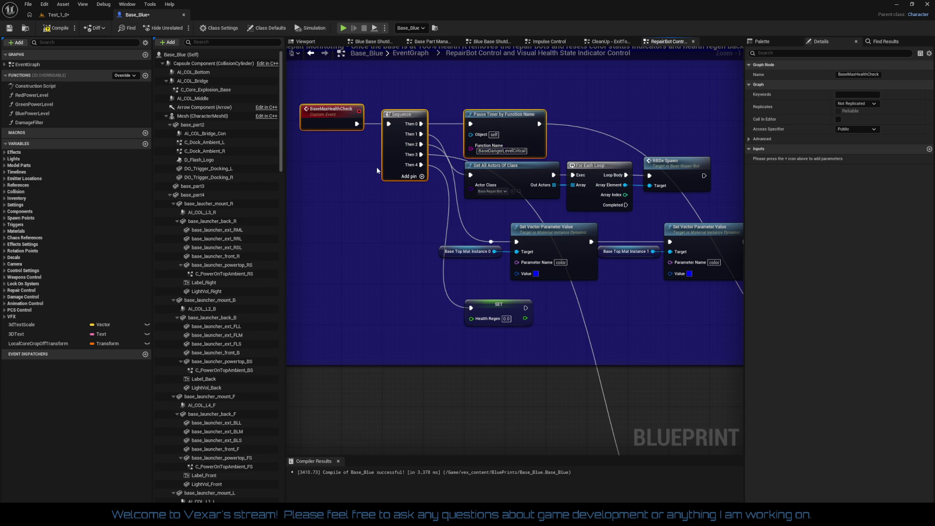
mouse_move(384, 173)
left_mouse_down()
mouse_move(364, 209)
mouse_move(340, 320)
mouse_move(288, 250)
mouse_move(385, 230)
mouse_move(382, 247)
left_mouse_up()
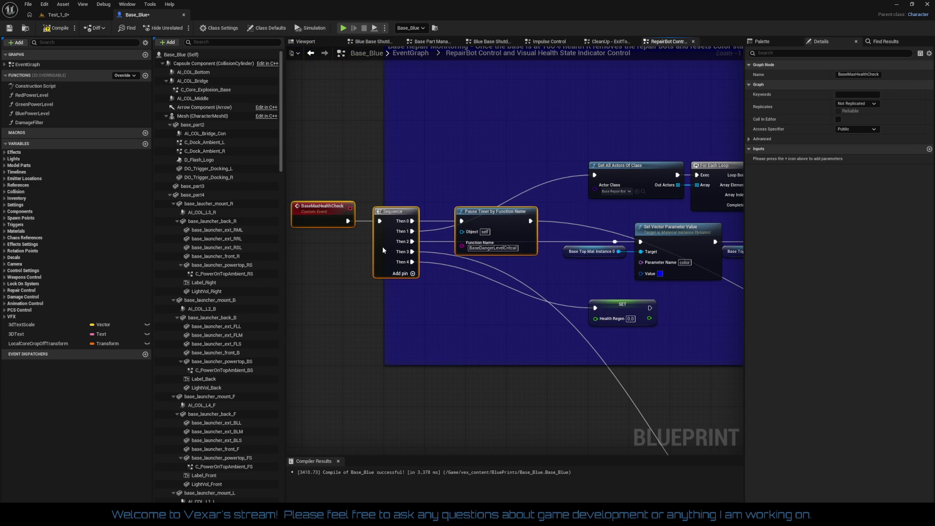
left_click(406, 285)
mouse_move(507, 218)
left_mouse_down()
mouse_move(507, 142)
mouse_move(546, 128)
mouse_move(633, 123)
left_mouse_up()
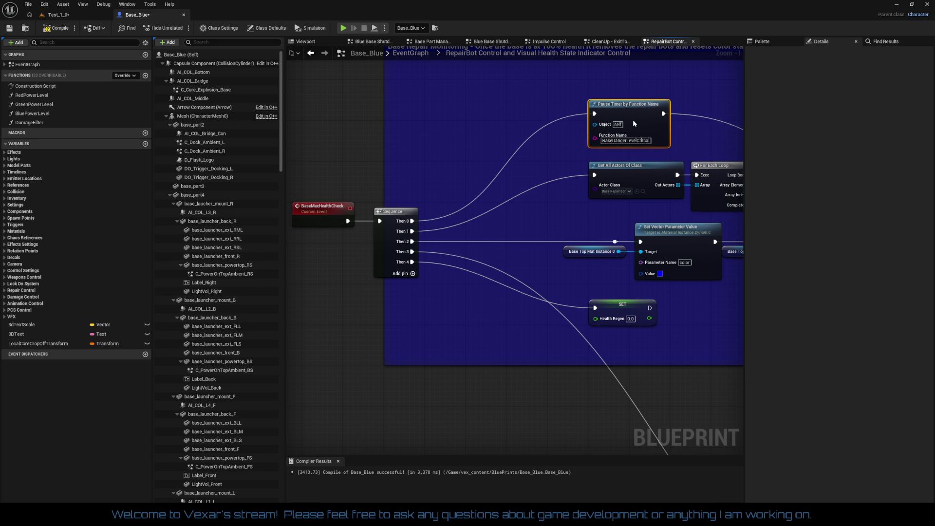
- Shift the SET Health Regen node up and left next to the Sequence
mouse_move(599, 306)
left_mouse_down()
mouse_move(385, 303)
mouse_move(594, 267)
mouse_move(359, 265)
mouse_move(431, 318)
mouse_move(311, 293)
mouse_move(426, 295)
mouse_move(554, 336)
mouse_move(493, 292)
left_mouse_up()
scroll(599, 306, "down", 2)
scroll(618, 351, "up", 3)
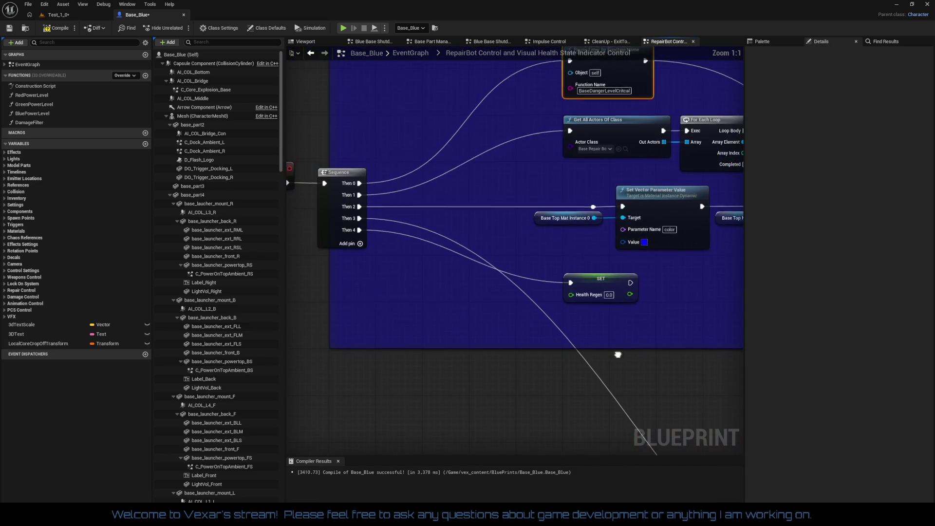
left_click_drag(581, 283, 451, 235)
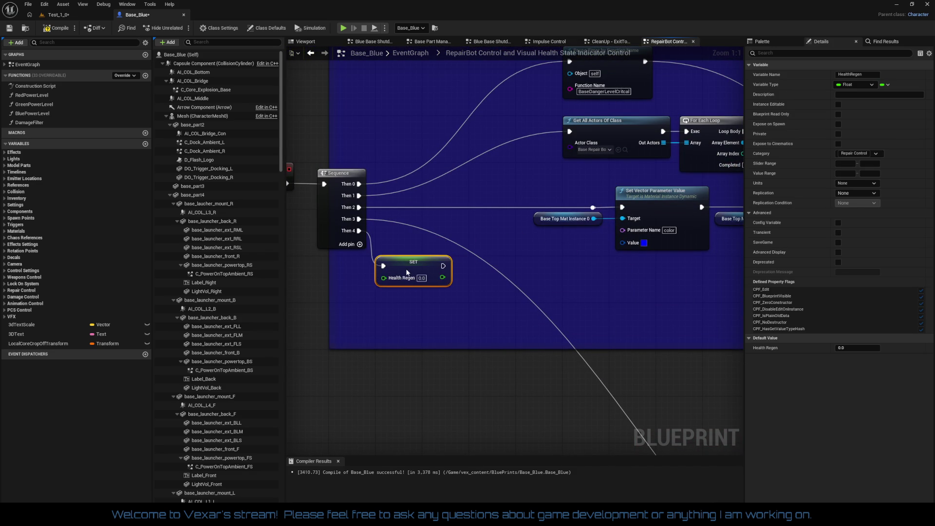
left_click_drag(417, 269, 418, 268)
mouse_move(598, 208)
left_mouse_down()
mouse_move(359, 206)
mouse_move(359, 214)
mouse_move(359, 207)
mouse_move(527, 273)
mouse_move(463, 287)
mouse_move(444, 277)
left_mouse_up()
- Move both Set Vector Parameter Value nodes with their inputs about 108 px left
left_click(622, 207, "alt")
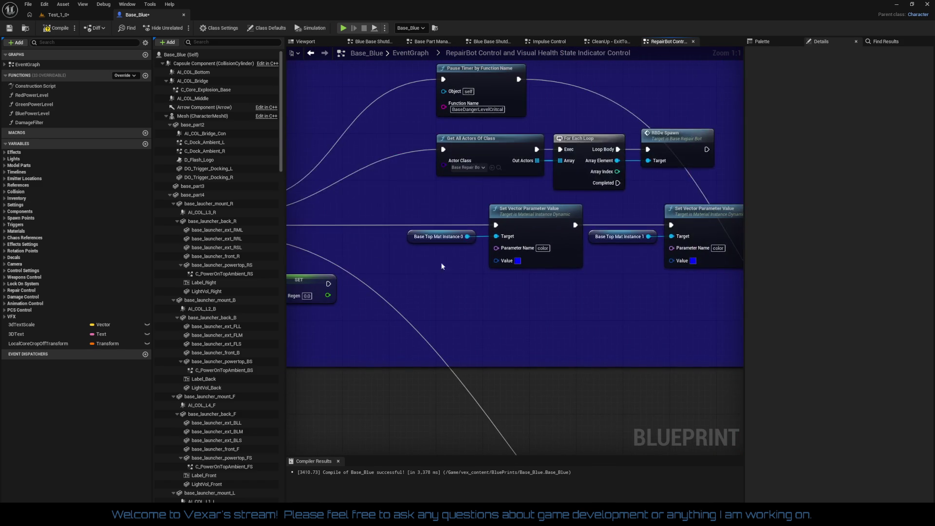
mouse_move(560, 228)
left_mouse_down()
mouse_move(709, 293)
mouse_move(877, 405)
mouse_move(712, 281)
left_mouse_up()
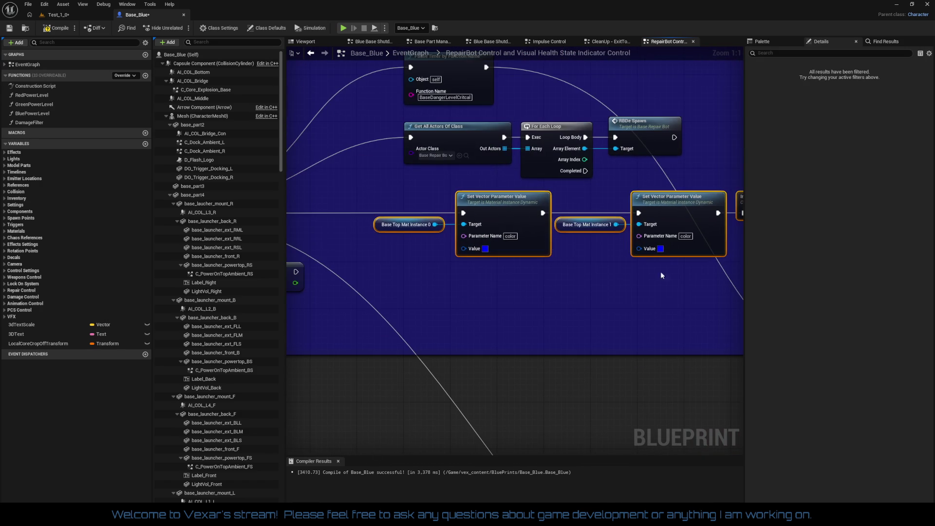
left_click_drag(503, 204, 450, 204)
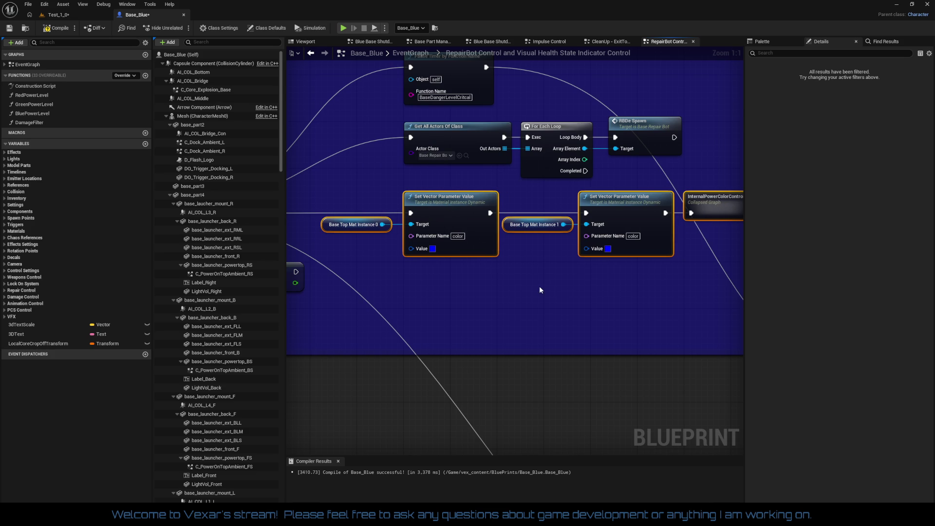
scroll(547, 349, "down", 3)
mouse_move(352, 245)
left_mouse_down()
mouse_move(273, 273)
mouse_move(244, 302)
mouse_move(389, 248)
mouse_move(553, 299)
mouse_move(673, 300)
left_mouse_up()
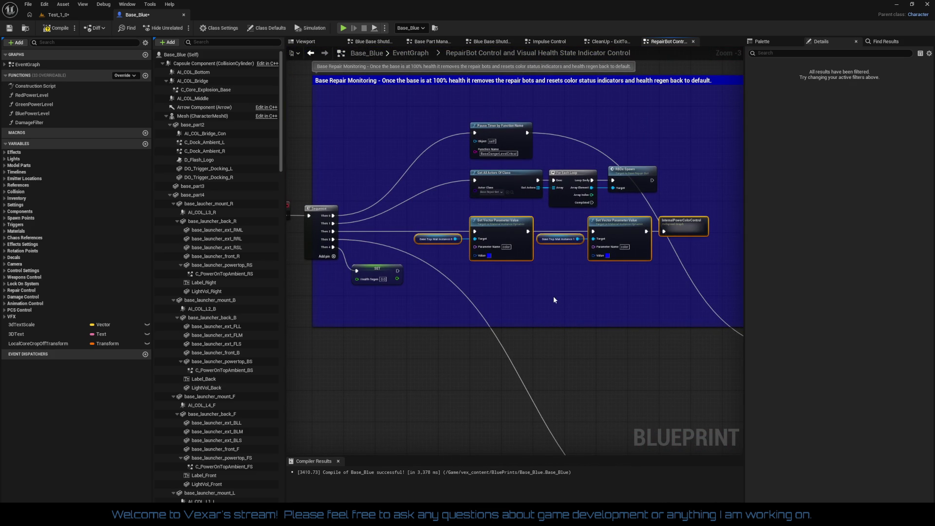
mouse_move(552, 300)
left_mouse_down()
mouse_move(472, 257)
mouse_move(463, 268)
mouse_move(388, 256)
mouse_move(468, 297)
mouse_move(509, 336)
left_mouse_up()
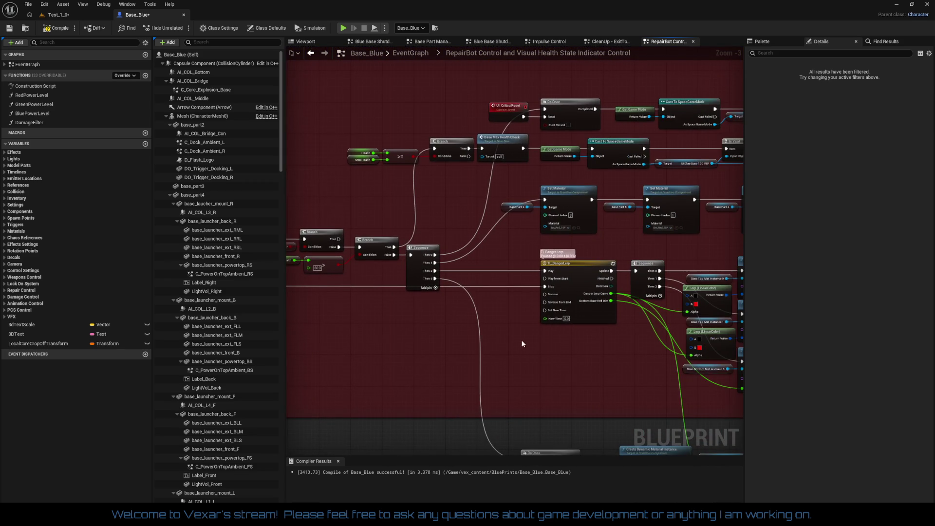
- Lower the red 'about to die' comment box's top edge and extend its bottom edge downward
left_click_drag(522, 343, 355, 250)
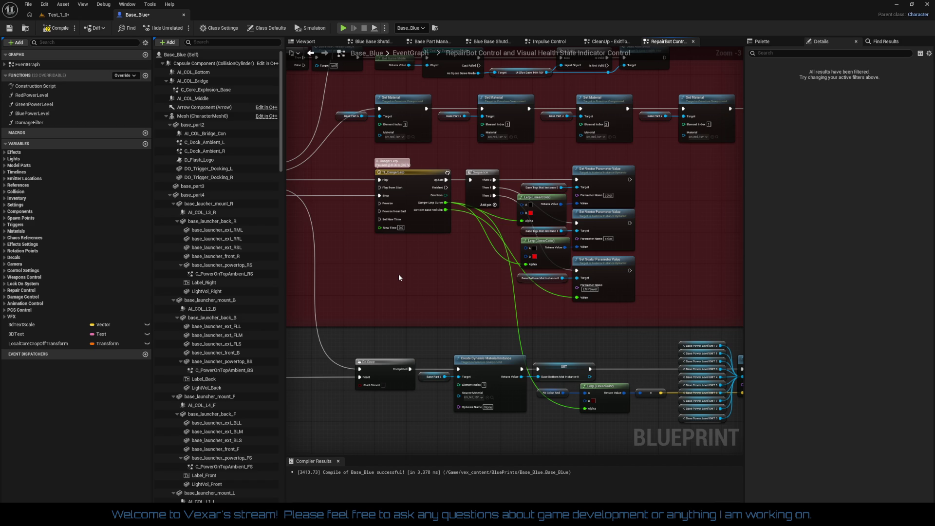
mouse_move(385, 276)
left_mouse_down()
mouse_move(419, 258)
mouse_move(441, 300)
mouse_move(417, 341)
mouse_move(610, 465)
mouse_move(620, 522)
left_mouse_up()
scroll(523, 201, "down", 2)
mouse_move(523, 201)
left_mouse_down()
mouse_move(324, 201)
mouse_move(531, 225)
left_mouse_up()
scroll(536, 239, "down", 1)
scroll(516, 207, "up", 3)
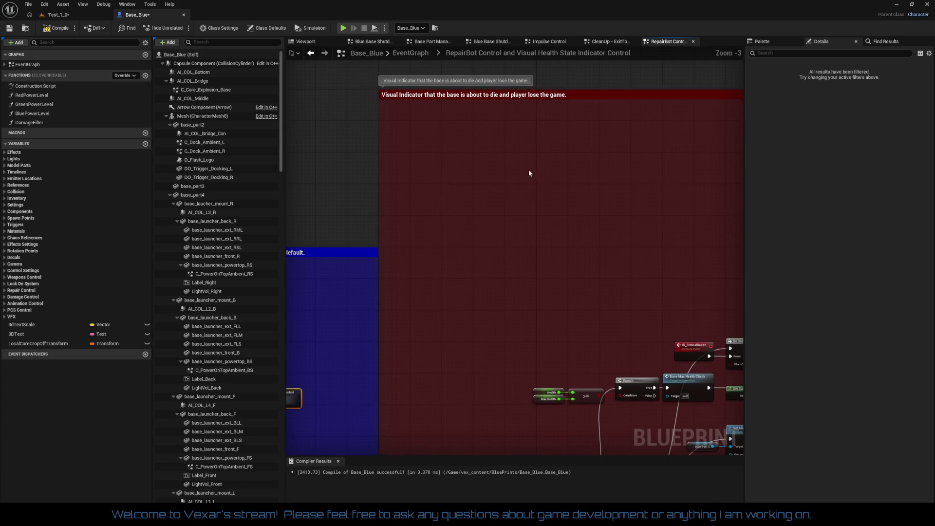
left_click(469, 93)
mouse_move(469, 93)
left_mouse_down()
mouse_move(488, 322)
mouse_move(488, 122)
left_mouse_up()
left_click(486, 256)
mouse_move(486, 256)
left_mouse_down()
mouse_move(341, 205)
mouse_move(227, 182)
left_mouse_up()
mouse_move(388, 248)
left_mouse_down()
mouse_move(437, 324)
mouse_move(476, 277)
mouse_move(445, 323)
mouse_move(371, 338)
mouse_move(434, 330)
mouse_move(461, 284)
mouse_move(703, 173)
mouse_move(592, 246)
left_mouse_up()
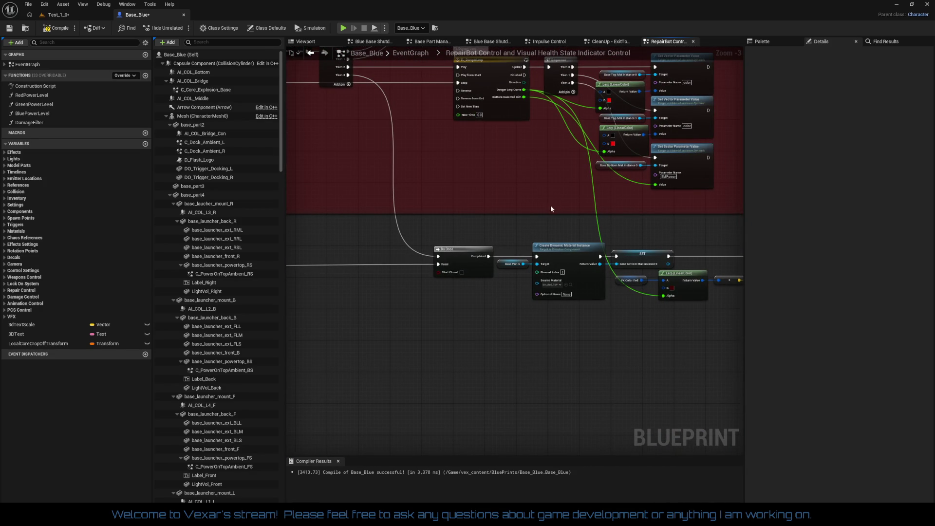
mouse_move(548, 212)
left_mouse_down()
mouse_move(553, 353)
mouse_move(553, 341)
mouse_move(409, 340)
mouse_move(457, 368)
mouse_move(440, 349)
mouse_move(465, 380)
mouse_move(86, 426)
left_mouse_up()
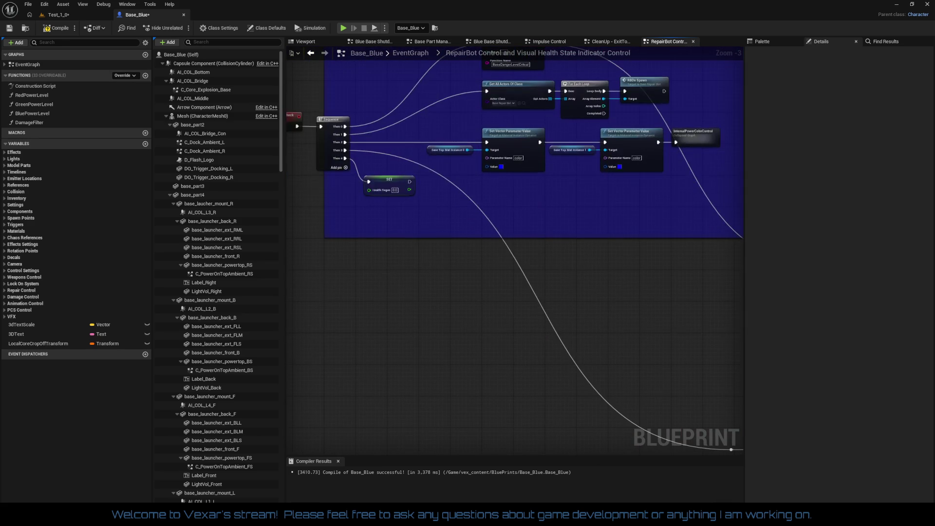
- Move the Do Once material-setup node group up and to the left
mouse_move(714, 387)
left_mouse_down()
mouse_move(728, 422)
mouse_move(341, 332)
mouse_move(727, 422)
mouse_move(609, 351)
mouse_move(587, 393)
mouse_move(378, 355)
mouse_move(367, 364)
mouse_move(650, 368)
left_mouse_up()
mouse_move(326, 299)
left_mouse_down()
mouse_move(592, 370)
mouse_move(591, 379)
mouse_move(341, 351)
mouse_move(525, 339)
left_mouse_up()
mouse_move(320, 248)
left_mouse_down()
mouse_move(726, 350)
mouse_move(748, 390)
mouse_move(668, 392)
mouse_move(695, 411)
left_mouse_up()
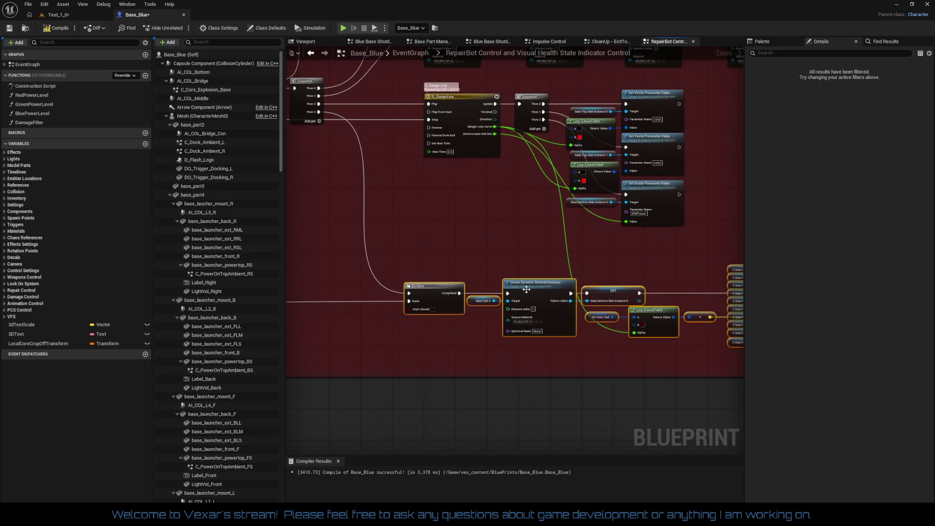
left_click_drag(532, 295, 514, 266)
- Move Pause Timer below the row, wire Get All Actors Of Class to Then 0, and shift the actor loop up-left
left_click(557, 334)
mouse_move(557, 334)
left_mouse_down()
mouse_move(527, 364)
mouse_move(396, 367)
mouse_move(563, 390)
left_mouse_up()
mouse_move(422, 333)
left_mouse_down()
mouse_move(527, 329)
mouse_move(539, 347)
mouse_move(413, 408)
mouse_move(450, 411)
mouse_move(240, 365)
mouse_move(79, 357)
left_mouse_up()
mouse_move(414, 282)
left_mouse_down()
mouse_move(493, 317)
mouse_move(527, 368)
mouse_move(651, 338)
mouse_move(595, 380)
mouse_move(609, 439)
mouse_move(629, 389)
mouse_move(650, 413)
mouse_move(626, 388)
mouse_move(612, 388)
left_mouse_up()
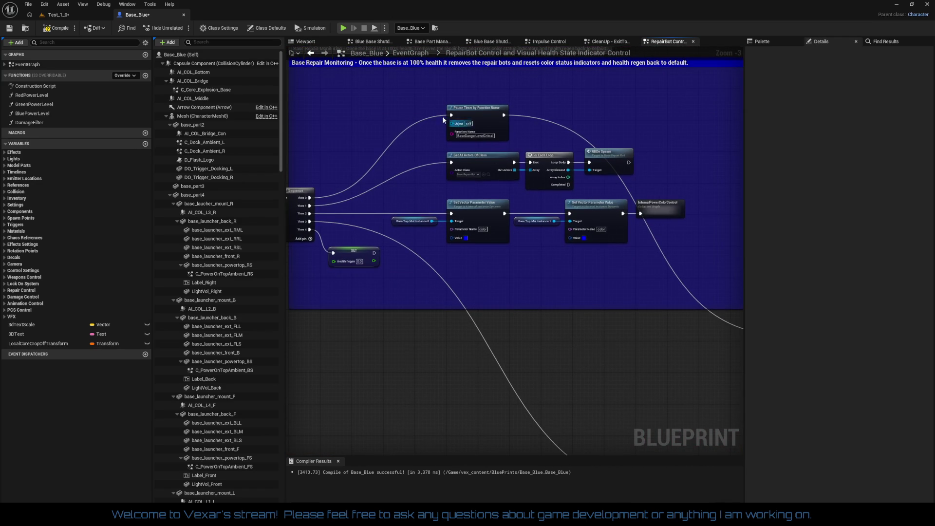
mouse_move(484, 113)
left_mouse_down()
mouse_move(441, 275)
mouse_move(540, 274)
mouse_move(596, 295)
mouse_move(635, 296)
left_mouse_up()
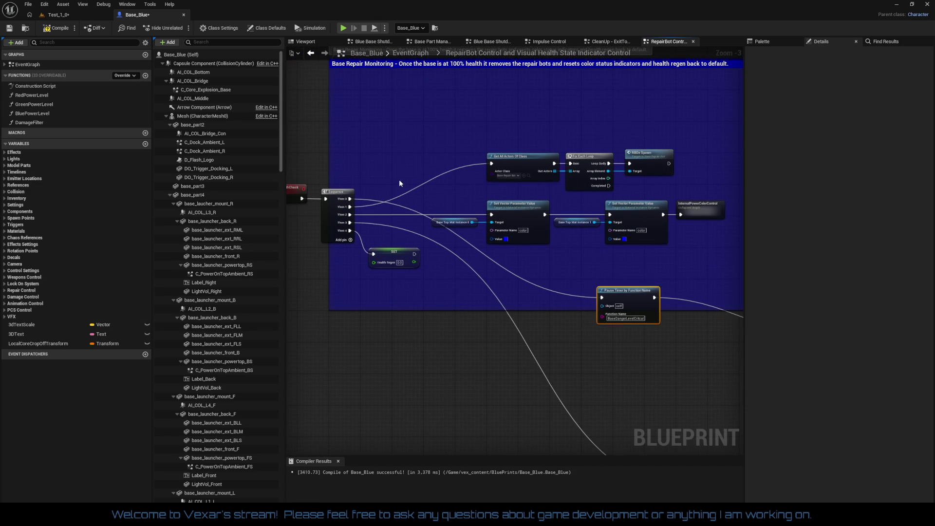
mouse_move(351, 207)
left_mouse_down()
mouse_move(428, 215)
mouse_move(352, 214)
mouse_move(350, 200)
left_mouse_up()
left_click_drag(480, 146, 676, 193)
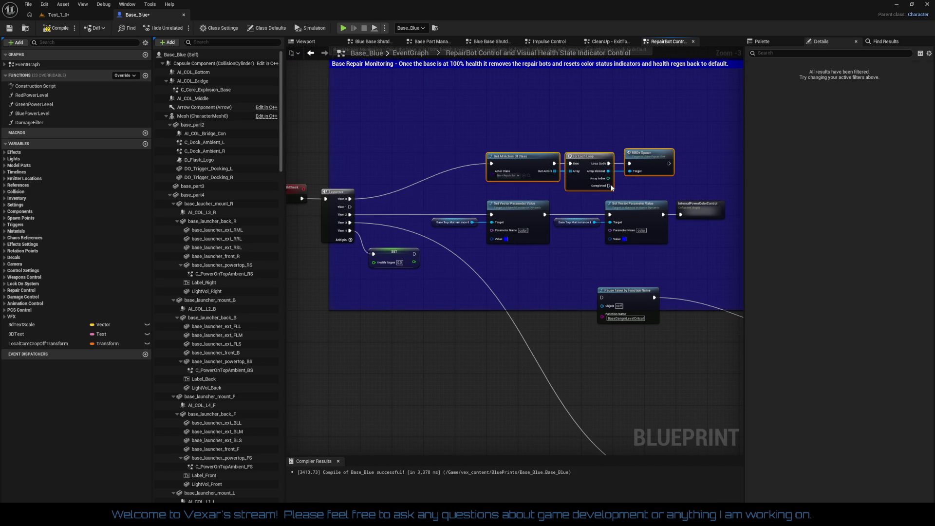
left_click_drag(524, 167, 430, 121)
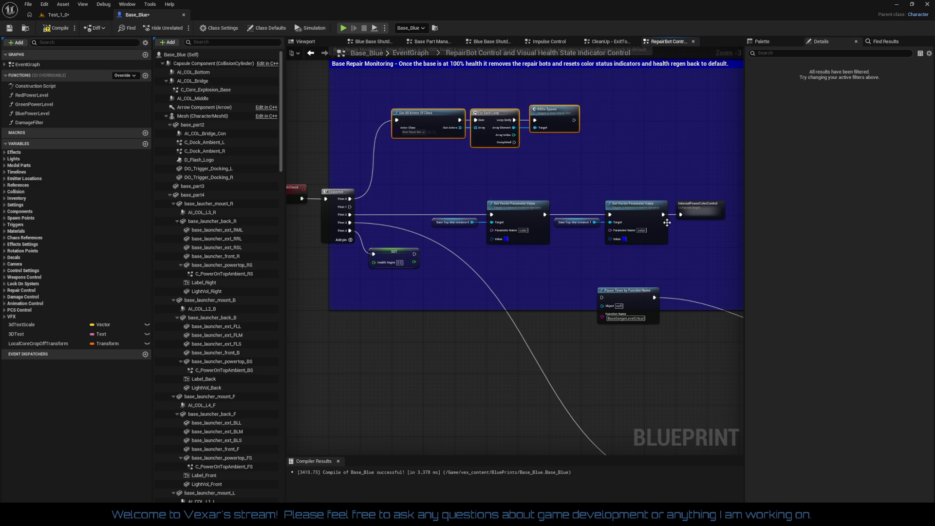
- Place SET Health Regen beside the Set Vector Parameter Value nodes and wire it into the first one
right_click(492, 215)
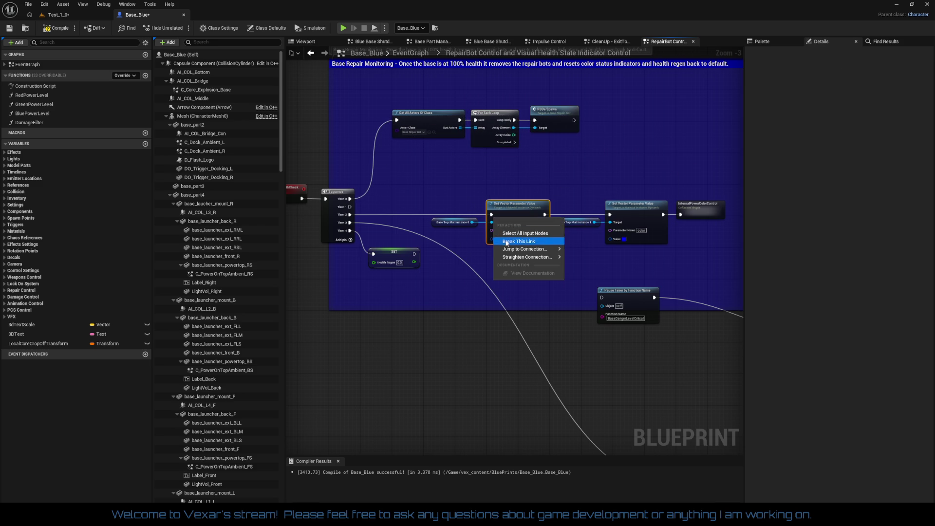
left_click(424, 195)
left_click_drag(424, 195, 706, 253)
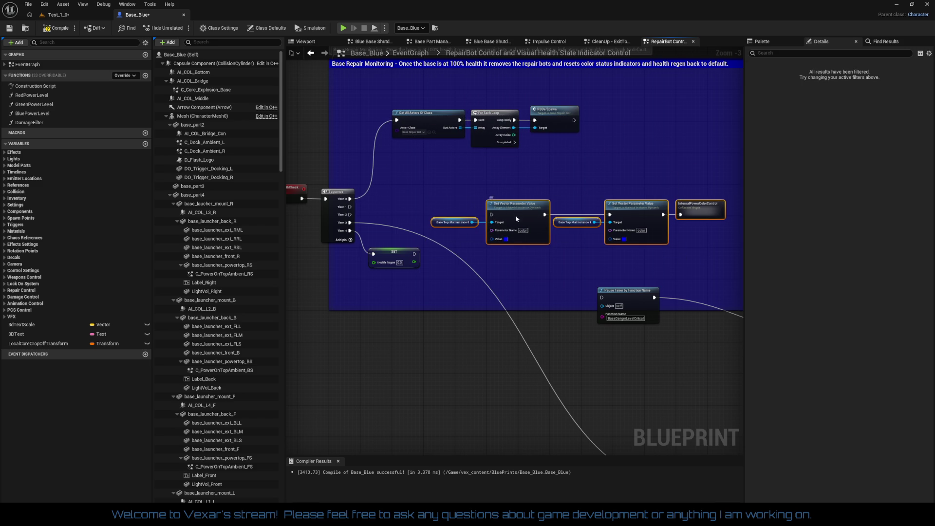
left_click_drag(516, 214, 425, 361)
left_click(378, 255)
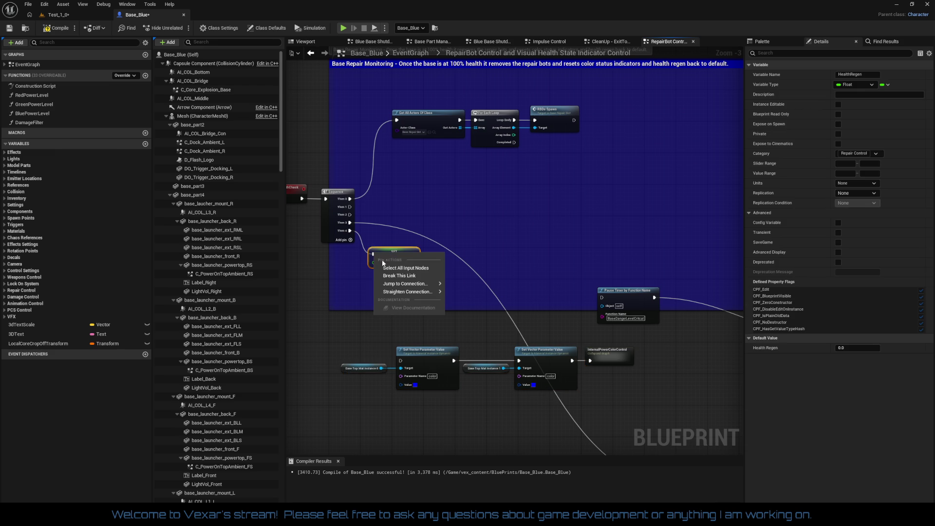
mouse_move(389, 255)
left_mouse_down()
mouse_move(362, 328)
mouse_move(361, 386)
mouse_move(340, 350)
mouse_move(318, 350)
mouse_move(423, 266)
left_mouse_up()
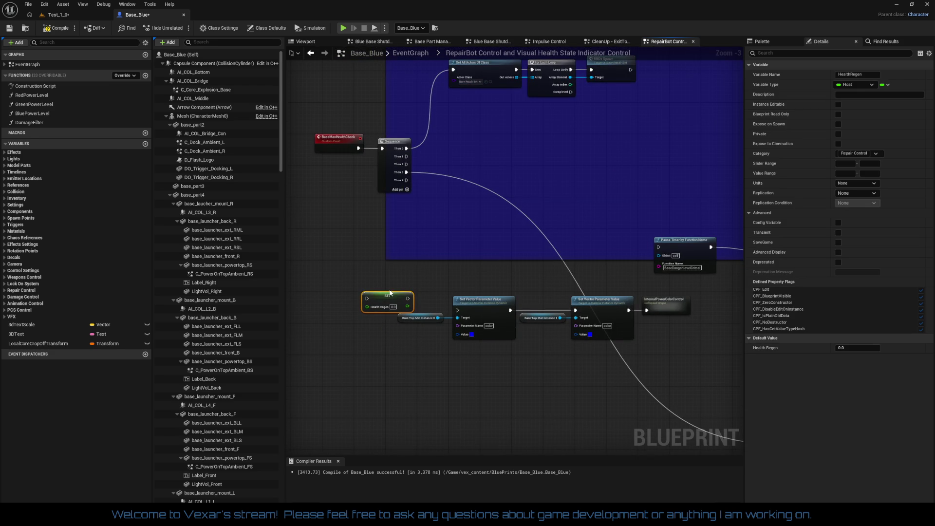
left_click_drag(407, 298, 457, 310)
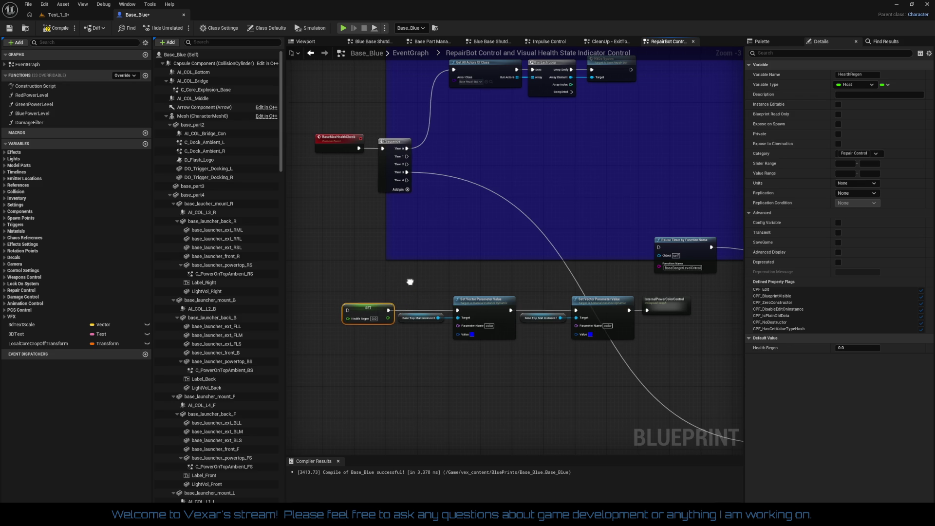
- Reassign a Sequence output wire and connect the SET node to the Sequence's Then 4 output
left_click_drag(409, 282, 369, 332)
mouse_move(595, 331)
left_mouse_down()
mouse_move(396, 313)
mouse_move(239, 220)
mouse_move(651, 288)
mouse_move(481, 203)
mouse_move(589, 261)
mouse_move(416, 110)
mouse_move(504, 293)
left_mouse_up()
scroll(479, 244, "down", 3)
scroll(606, 322, "up", 3)
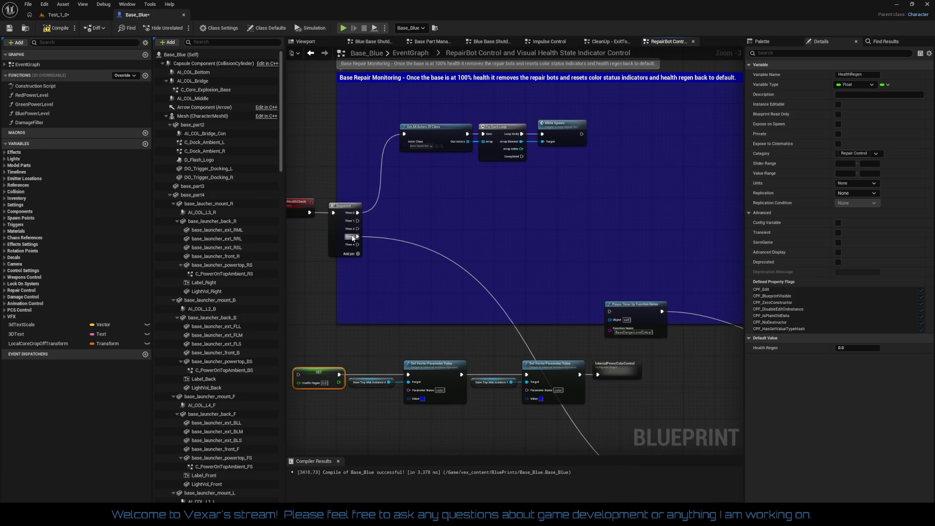
left_click_drag(357, 237, 359, 221)
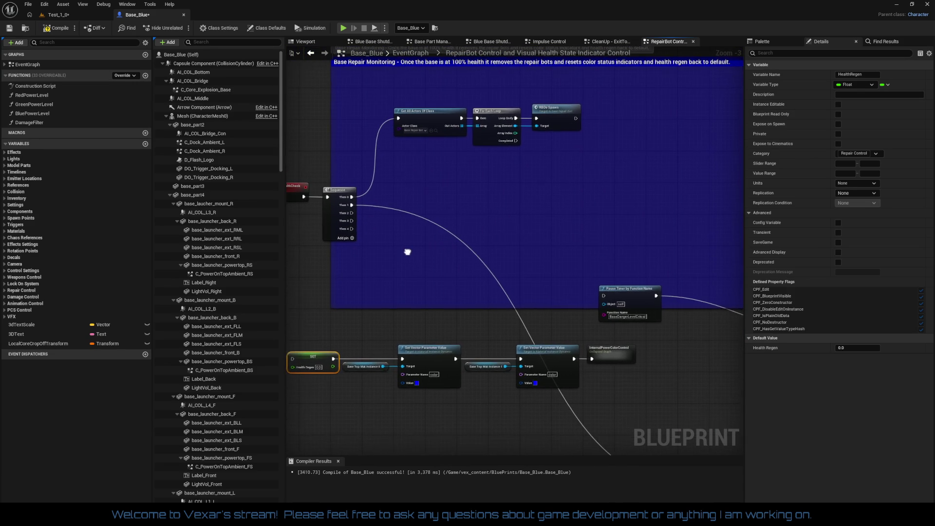
mouse_move(506, 289)
left_mouse_down()
mouse_move(185, 229)
mouse_move(324, 217)
mouse_move(407, 233)
mouse_move(5, 131)
mouse_move(141, 146)
mouse_move(2, 141)
mouse_move(109, 147)
mouse_move(466, 230)
mouse_move(530, 224)
mouse_move(482, 262)
left_mouse_up()
left_click_drag(322, 331, 382, 204)
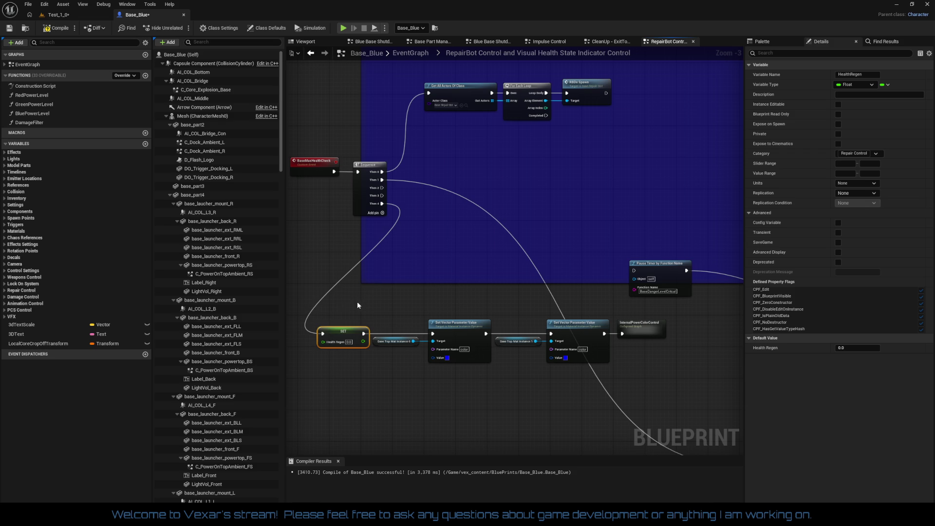
- Move the colour-setting row into the blue comment and wire Sequence Then 2 to Pause Timer beside it
left_click_drag(455, 349, 651, 376)
mouse_move(338, 334)
left_mouse_down()
mouse_move(482, 235)
mouse_move(447, 209)
left_mouse_up()
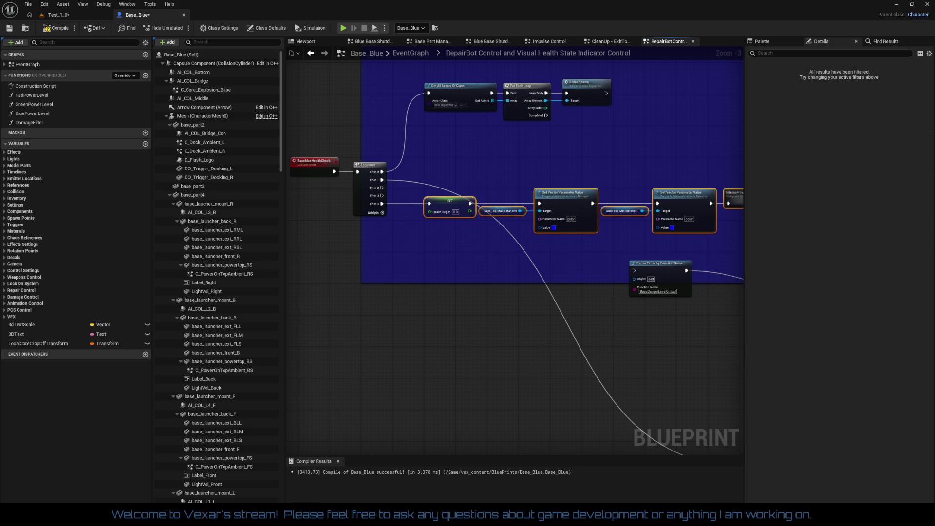
mouse_move(591, 283)
left_mouse_down()
mouse_move(422, 162)
mouse_move(385, 175)
left_mouse_up()
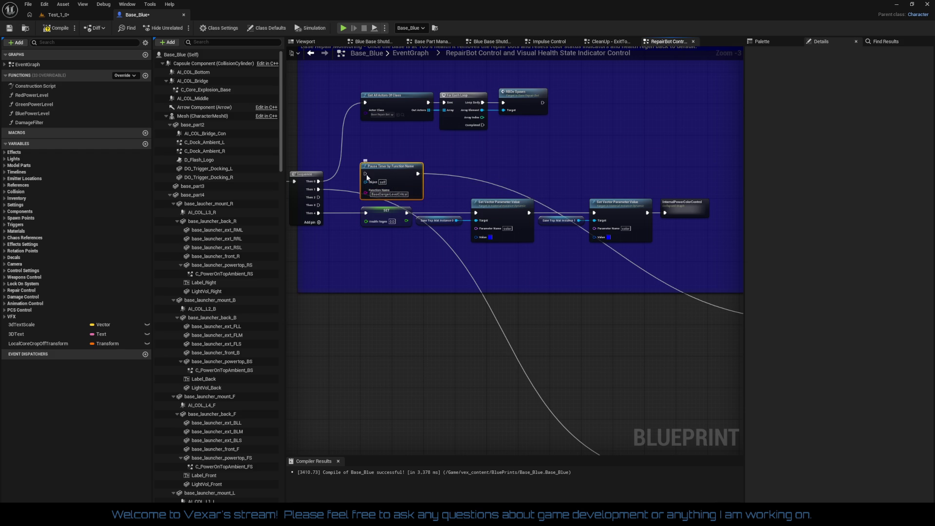
left_click_drag(366, 174, 318, 197)
- Remove the Sequence's unused output pin and nudge Pause Timer slightly up
right_click(320, 210)
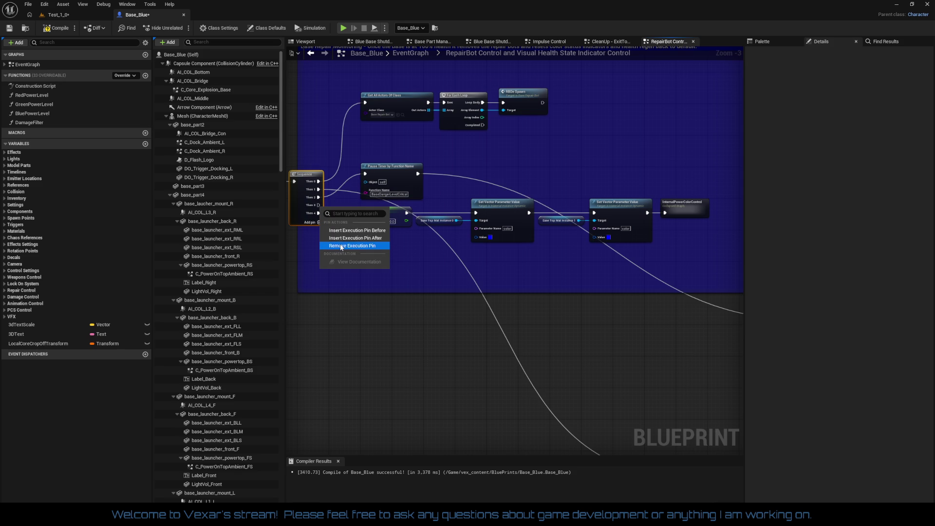
left_click(371, 245)
mouse_move(672, 249)
left_mouse_down()
mouse_move(367, 212)
mouse_move(377, 205)
left_mouse_up()
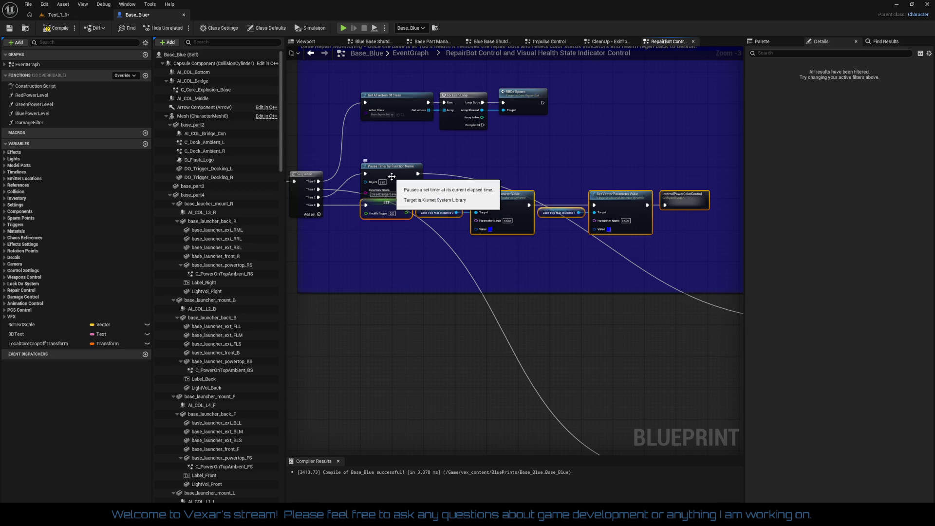
left_click_drag(392, 182, 402, 167)
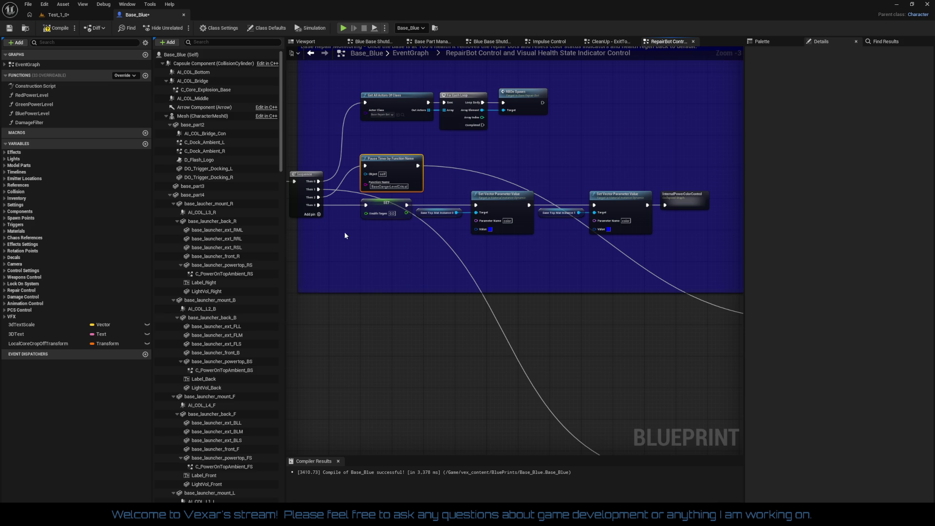
- Break the Then 2 wire, add a reroute point near the red comment, and redraw the wire from Then 2
left_click(319, 198, "alt")
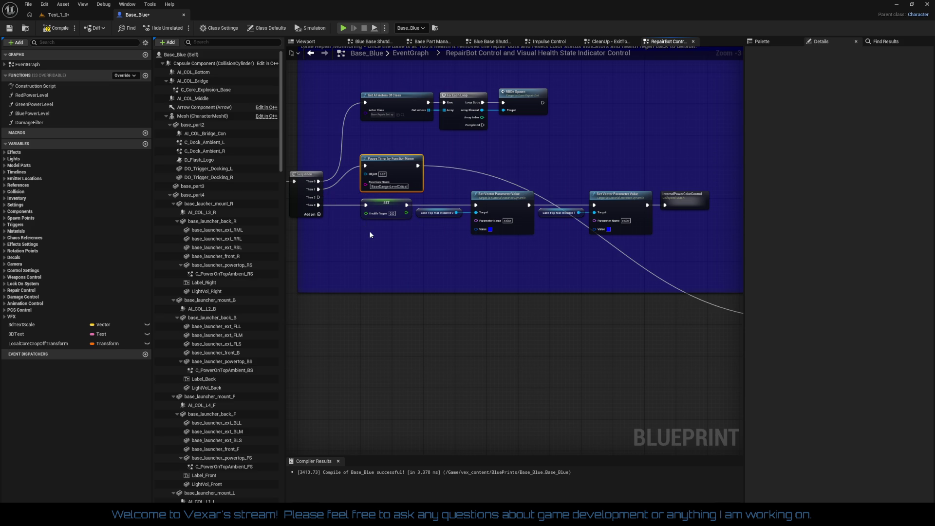
mouse_move(411, 264)
left_mouse_down()
mouse_move(230, 232)
mouse_move(295, 227)
left_mouse_up()
mouse_move(439, 265)
left_mouse_down()
mouse_move(122, 246)
mouse_move(526, 276)
left_mouse_up()
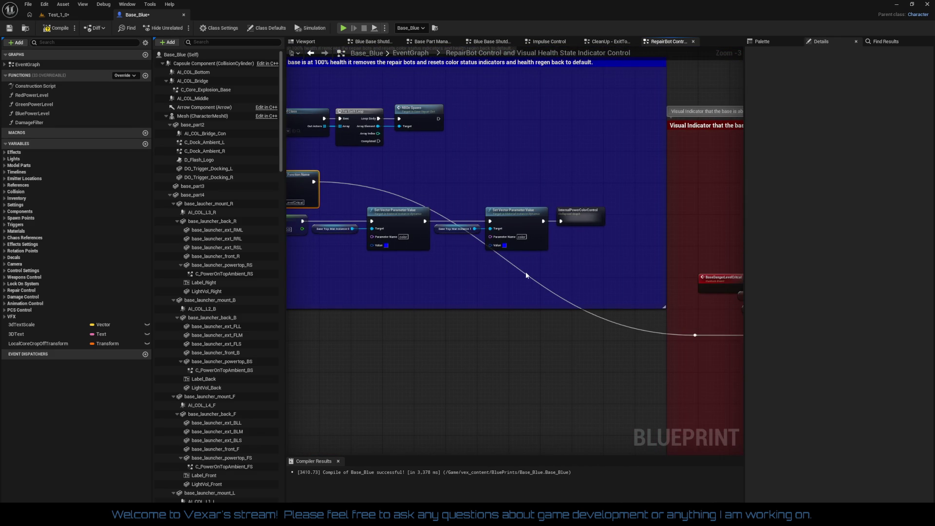
double_click(525, 273)
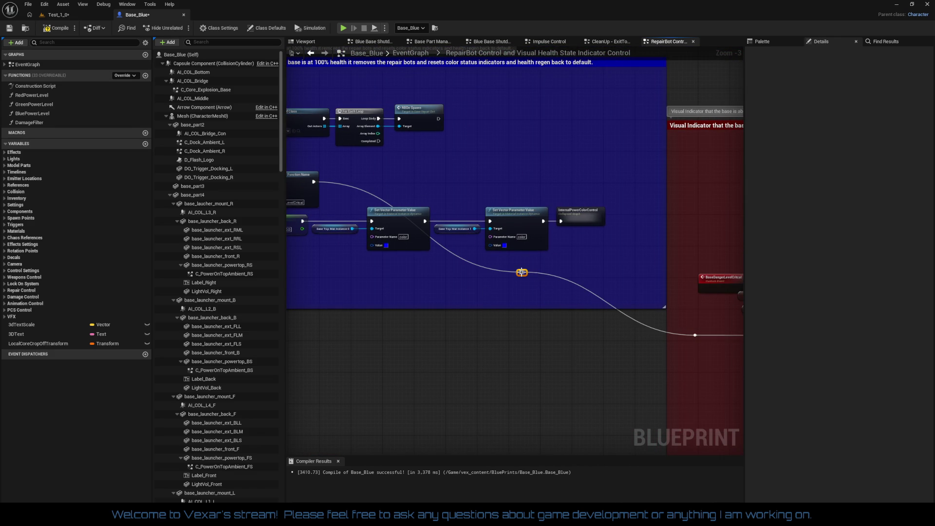
mouse_move(493, 256)
left_mouse_down()
mouse_move(549, 284)
mouse_move(536, 270)
mouse_move(633, 197)
mouse_move(614, 177)
mouse_move(620, 183)
mouse_move(607, 183)
left_mouse_up()
left_click_drag(486, 259, 559, 267)
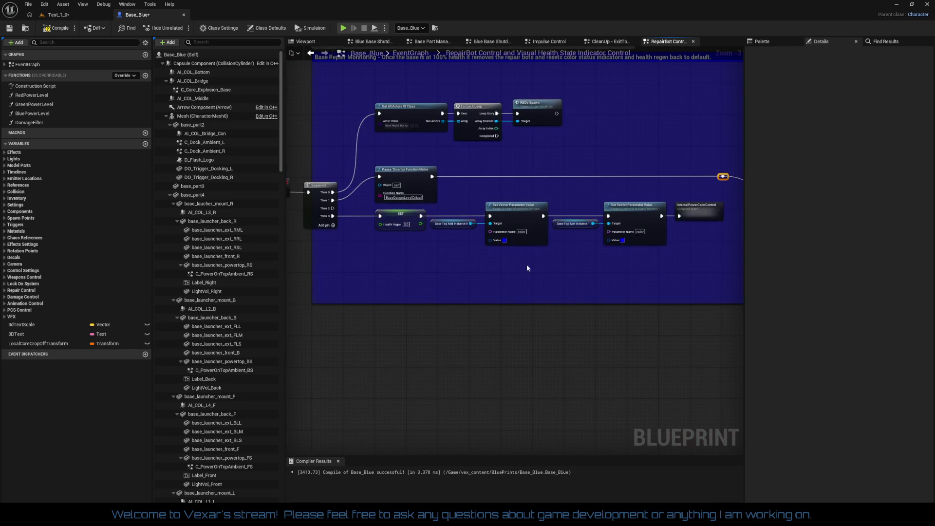
mouse_move(484, 266)
left_mouse_down()
mouse_move(497, 292)
mouse_move(478, 217)
left_mouse_up()
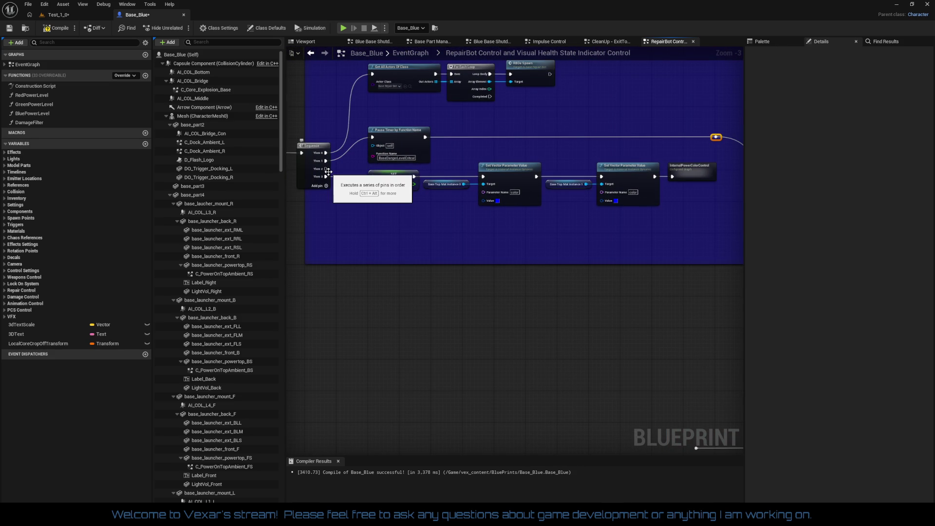
mouse_move(326, 169)
left_mouse_down()
mouse_move(611, 355)
mouse_move(709, 390)
mouse_move(535, 369)
left_mouse_up()
- Connect the Sequence Then 2 wire to the reroute point
left_click_drag(633, 343, 491, 324)
scroll(491, 323, "down", 2)
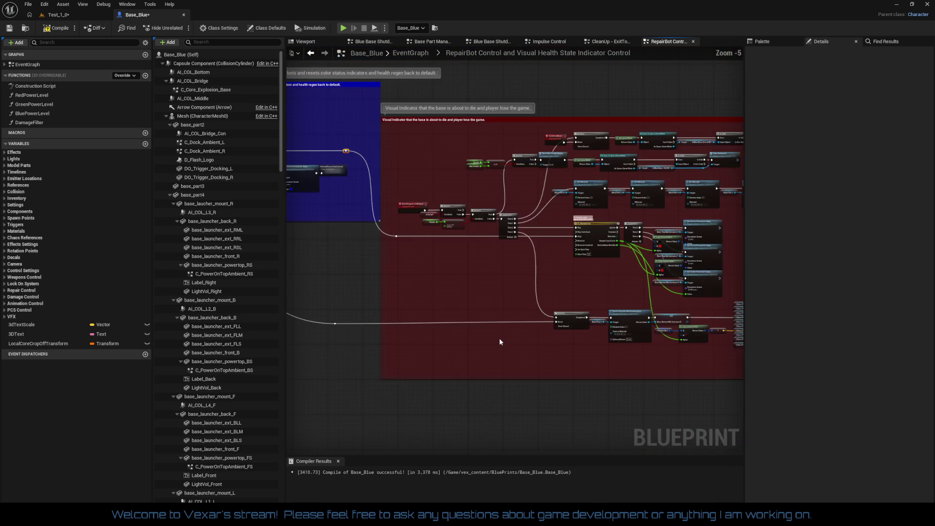
scroll(452, 361, "up", 2)
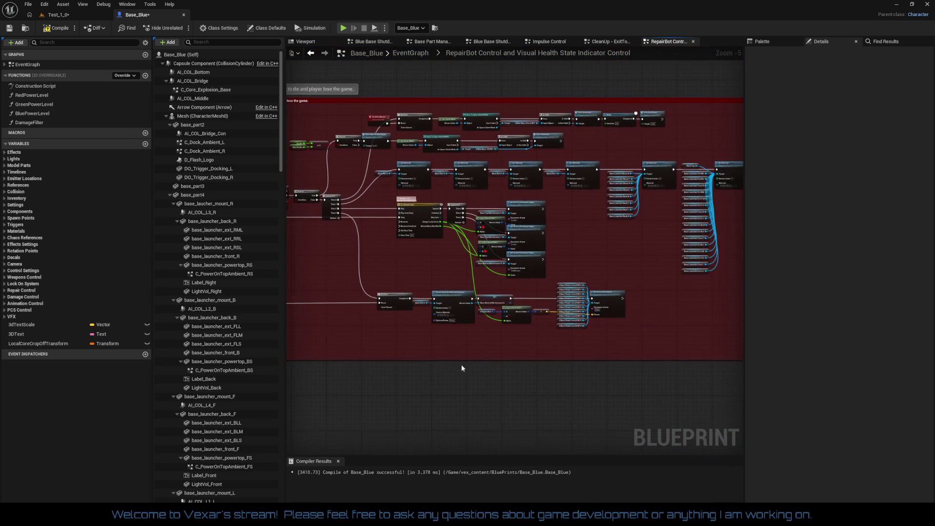
left_click_drag(478, 366, 506, 408)
scroll(413, 254, "up", 1)
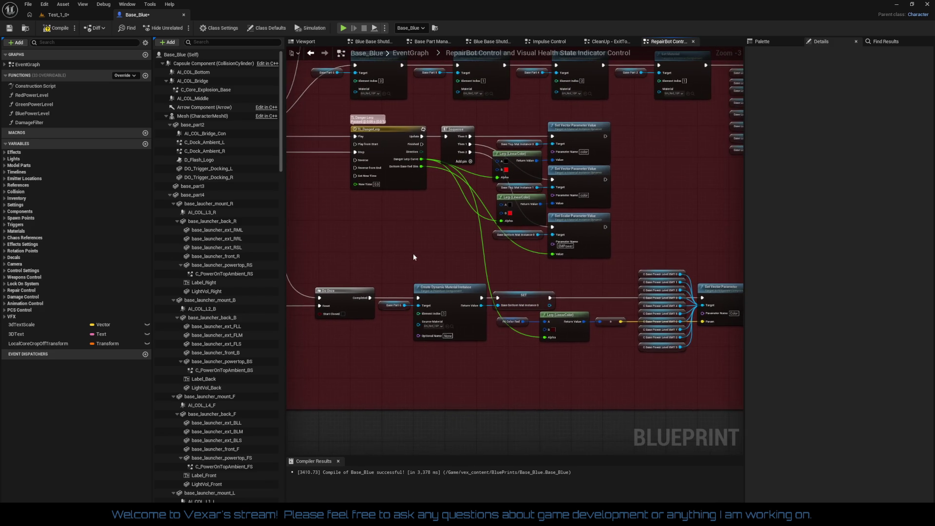
left_click_drag(420, 268, 405, 289)
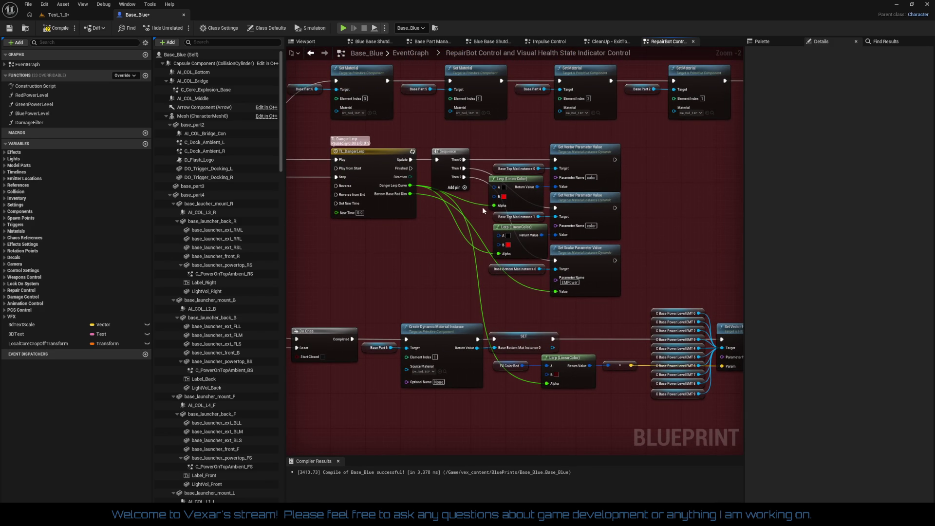
- Add a reroute point on the green Bottom Base Red Dim wire below the Lerp nodes
mouse_move(514, 133)
left_mouse_down()
mouse_move(548, 215)
mouse_move(625, 308)
left_mouse_up()
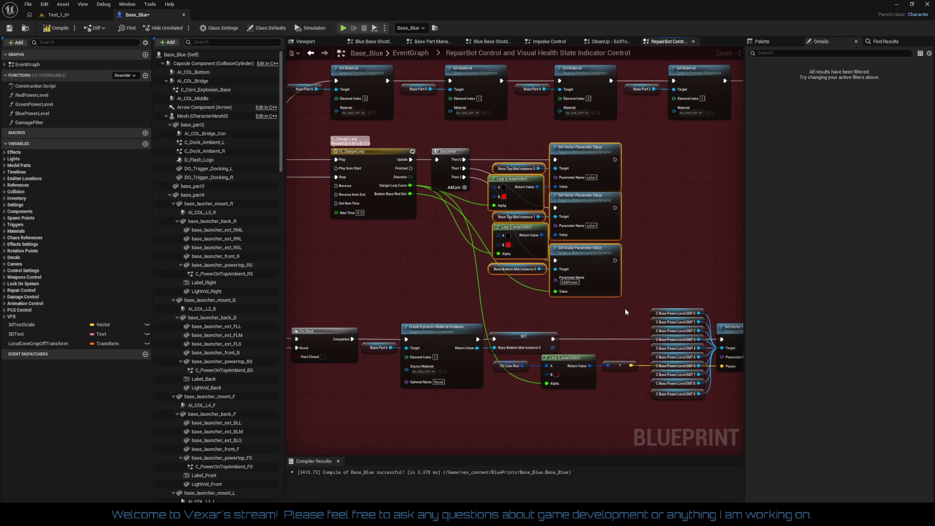
left_click_drag(528, 308, 510, 323)
left_click_drag(447, 306, 466, 310)
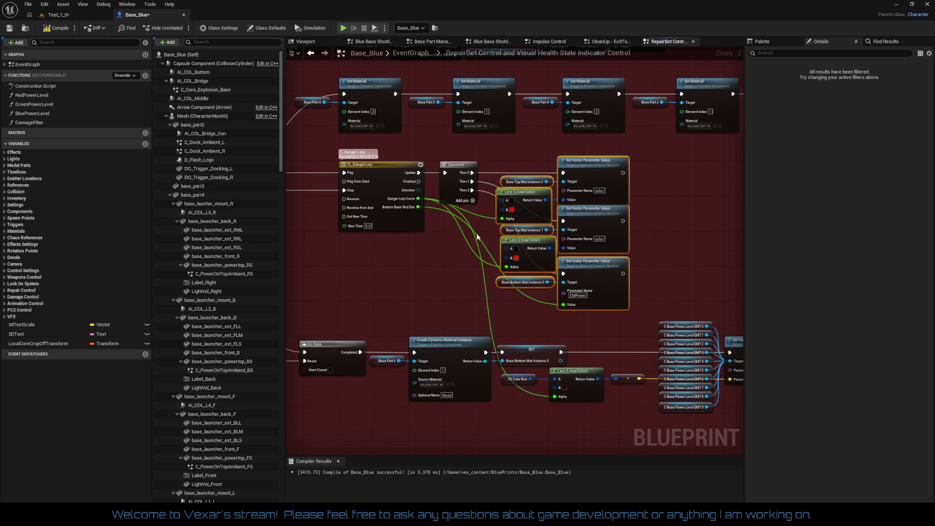
mouse_move(477, 236)
double_click(487, 248)
mouse_move(487, 248)
left_mouse_down()
mouse_move(444, 256)
mouse_move(462, 312)
mouse_move(474, 311)
left_mouse_up()
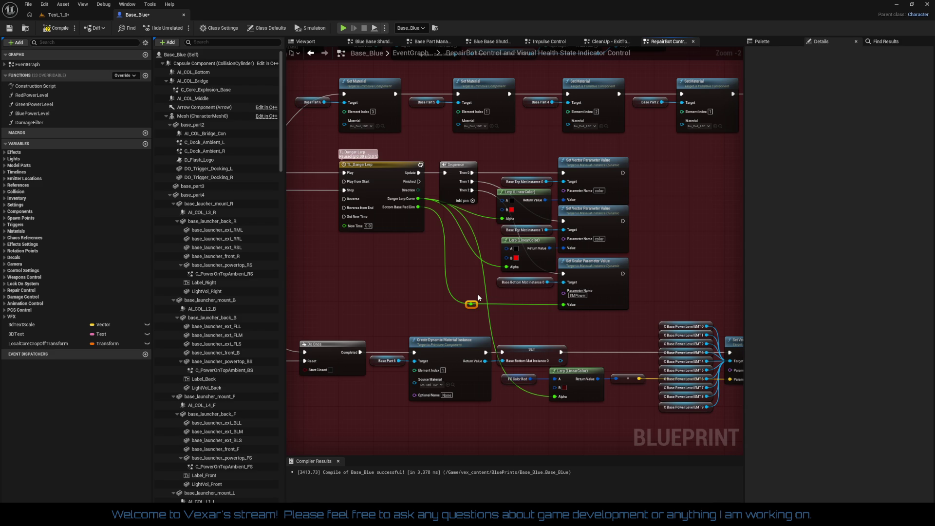
- Select the Set Scalar Parameter Value and Base Bottom Mat Instance nodes around TL_DangerLerp
mouse_move(432, 275)
left_mouse_down()
mouse_move(633, 324)
mouse_move(620, 334)
left_mouse_up()
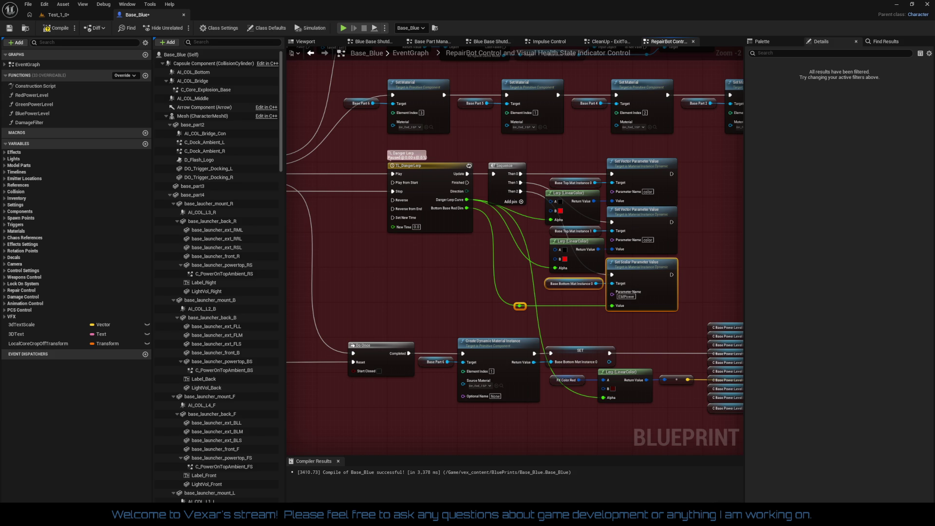
left_click_drag(461, 257, 386, 248)
mouse_move(621, 259)
left_mouse_down()
mouse_move(470, 247)
mouse_move(382, 252)
mouse_move(408, 248)
mouse_move(404, 318)
mouse_move(424, 307)
left_mouse_up()
scroll(510, 248, "down", 5)
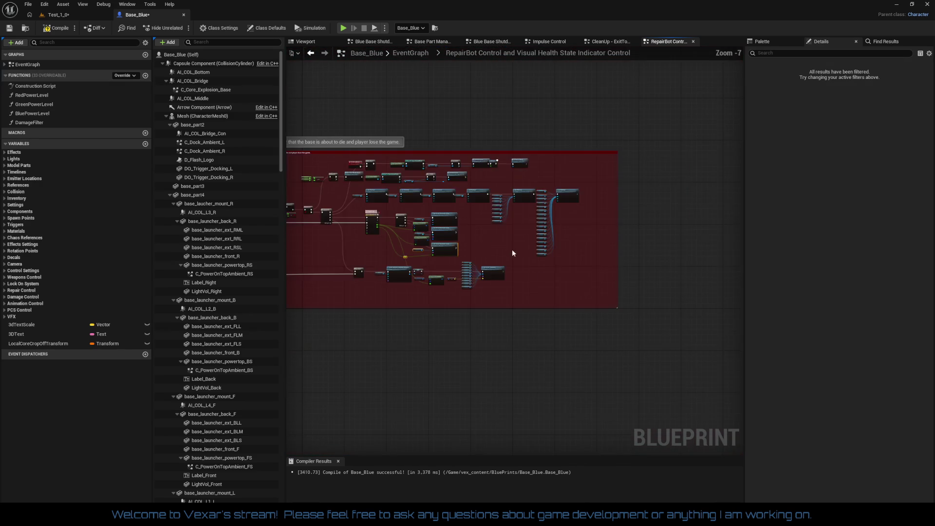
scroll(565, 296, "up", 6)
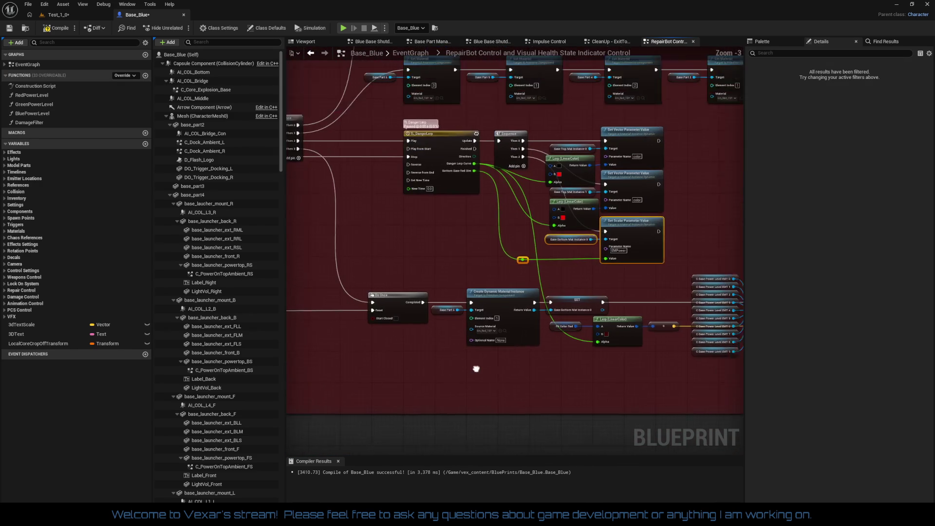
mouse_move(480, 276)
left_mouse_down()
mouse_move(463, 261)
mouse_move(473, 288)
left_mouse_up()
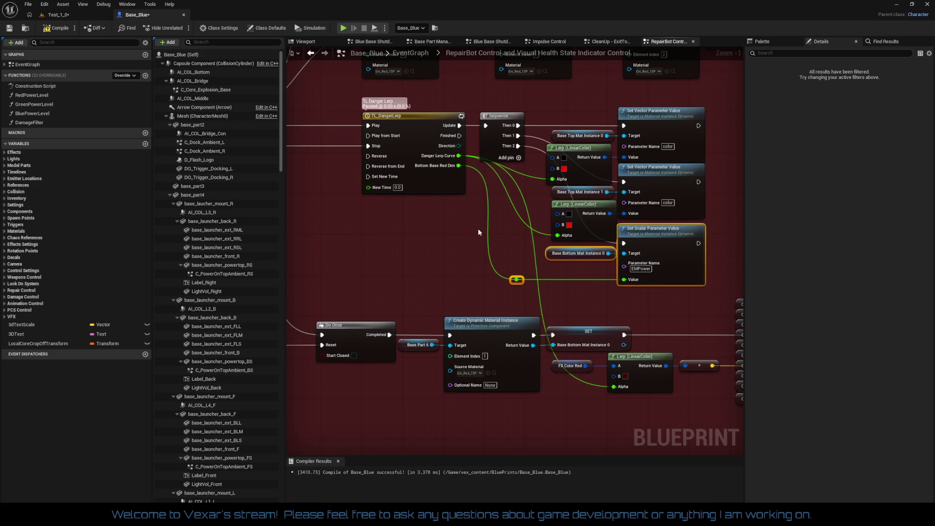
left_click_drag(504, 259, 456, 270)
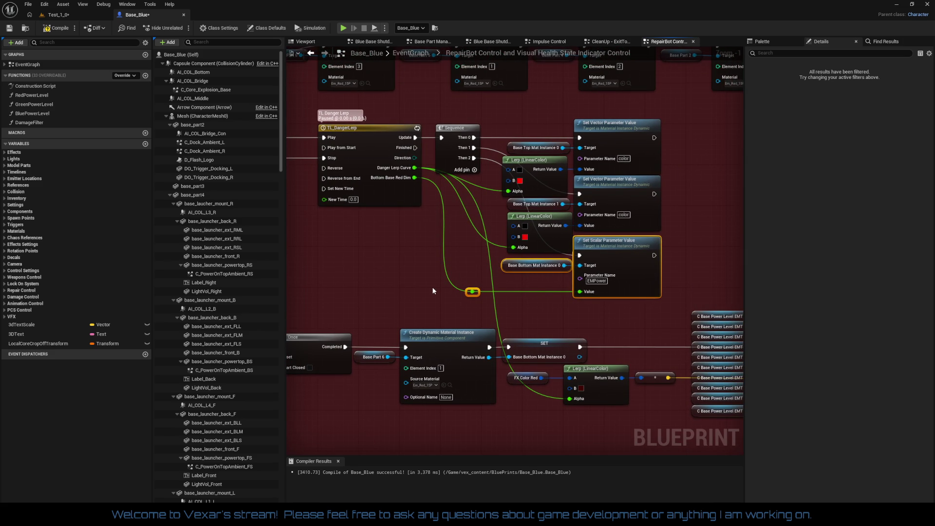
- Promote the Danger Lerp Curve output to a variable named F_DangerLerpCurve
right_click(414, 167)
mouse_move(446, 225)
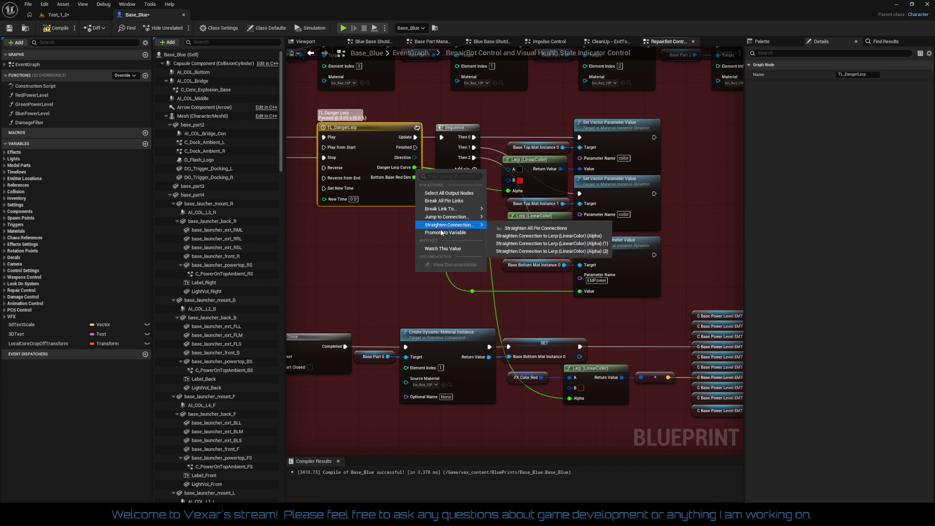
key("Escape")
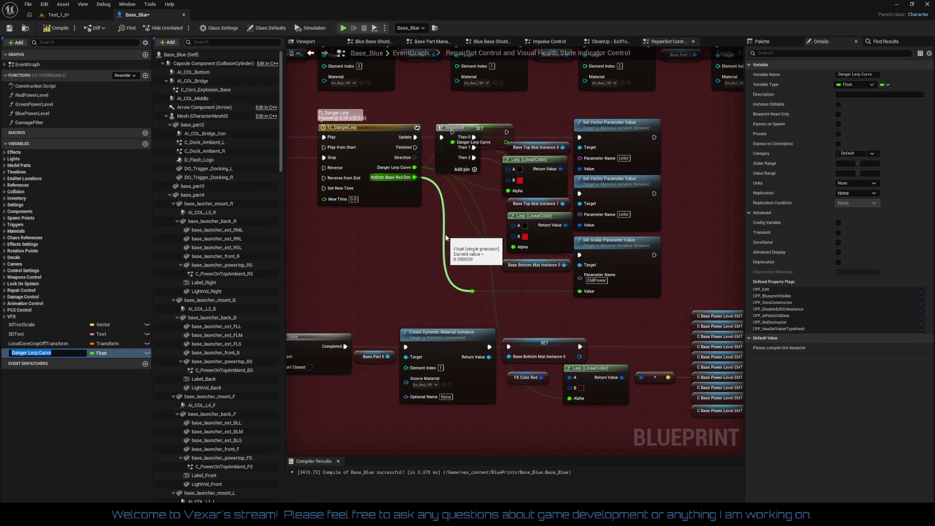
key("Home")
type("F_")
key("BackSpace")
key("BackSpace")
key("Return")
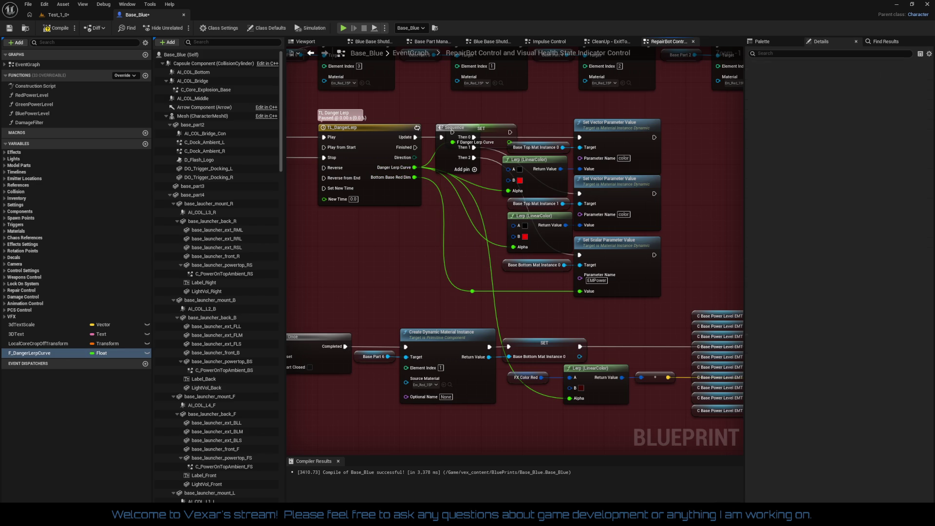
- Shift the parameter nodes right and wire the SET node into the Sequence placed beside it
left_click_drag(443, 189, 382, 218)
mouse_move(489, 147)
left_mouse_down()
mouse_move(553, 300)
mouse_move(577, 330)
left_mouse_up()
left_click_drag(584, 168, 642, 167)
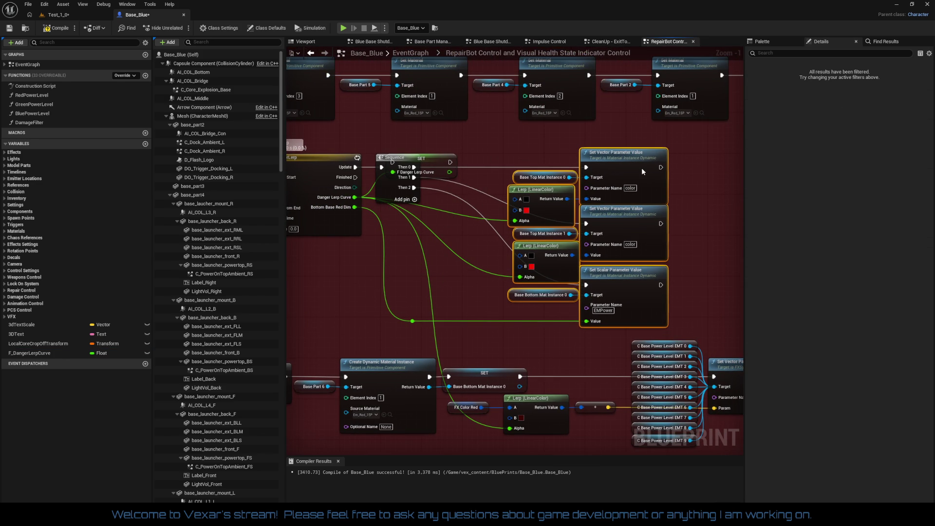
left_click_drag(390, 192, 433, 227)
left_click_drag(392, 163, 355, 167)
left_click_drag(450, 163, 427, 203)
left_click_drag(427, 164, 416, 168)
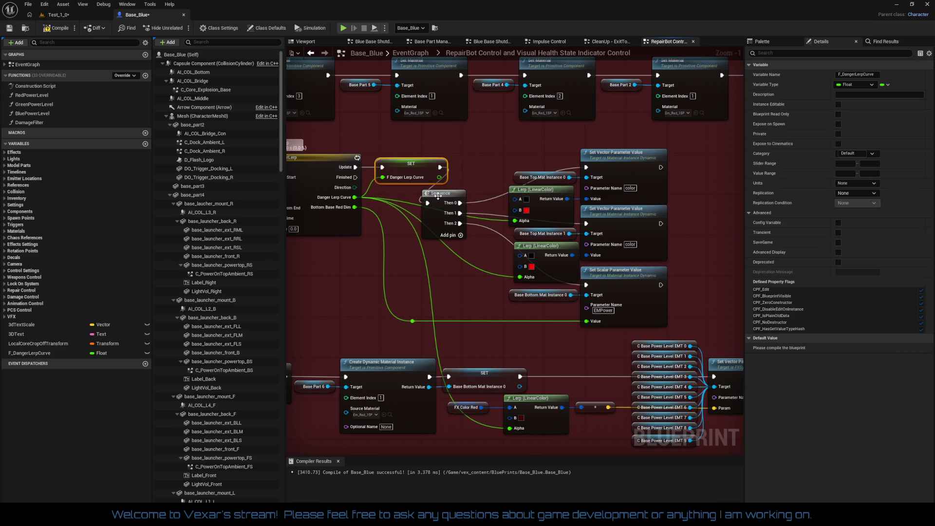
mouse_move(453, 203)
left_mouse_down()
mouse_move(475, 180)
mouse_move(463, 170)
mouse_move(476, 161)
left_mouse_up()
- Delete the reroute node on the curve wire and break the links into both Lerp Alphas
key("Escape")
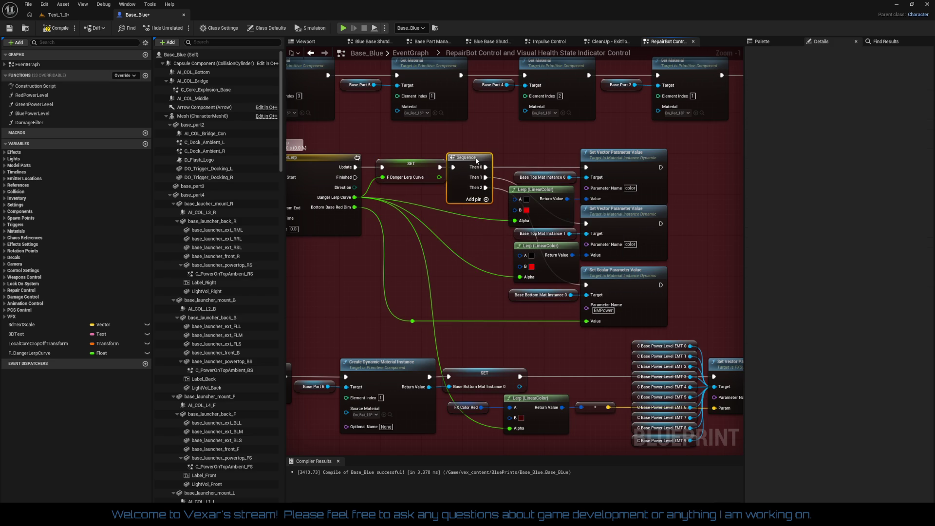
scroll(476, 228, "down", 3)
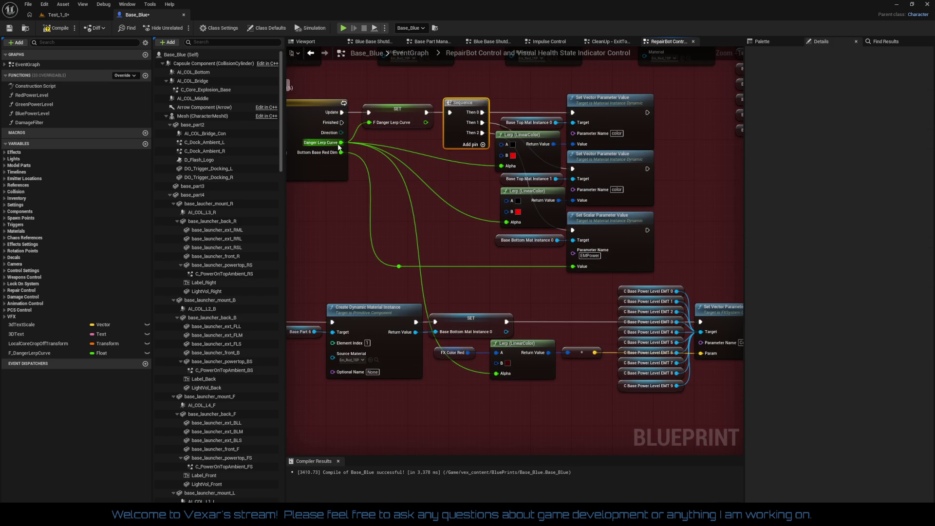
left_click(390, 263)
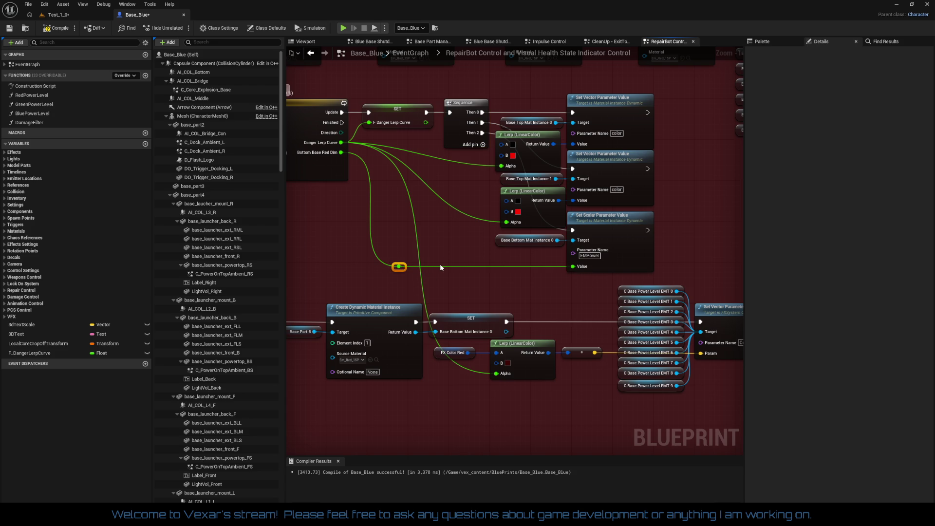
key("Delete")
right_click(502, 166)
left_click(520, 198)
right_click(507, 223)
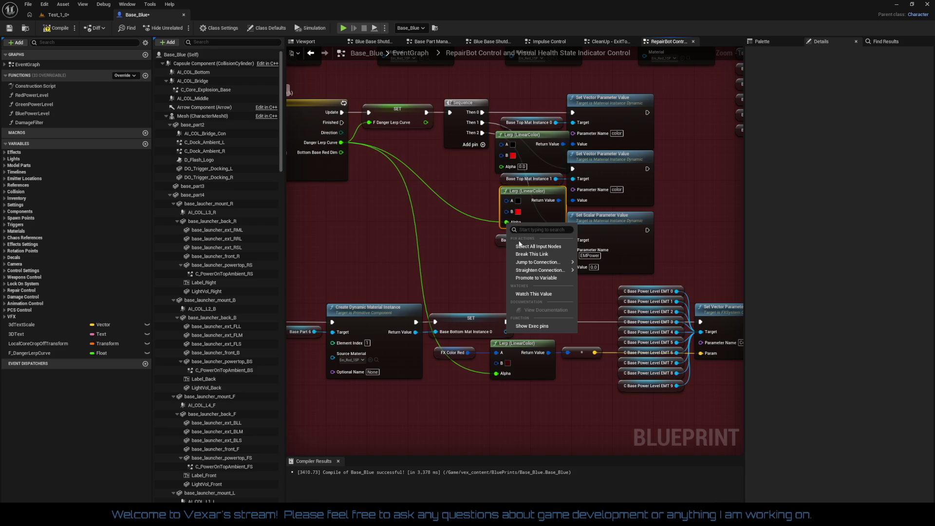
left_click(525, 254)
- Place two F_DangerLerpCurve getters, wiring one to a Lerp Alpha and one to the scalar Value
mouse_move(46, 353)
left_mouse_down()
mouse_move(390, 235)
mouse_move(439, 168)
mouse_move(502, 167)
left_mouse_up()
left_click(457, 187)
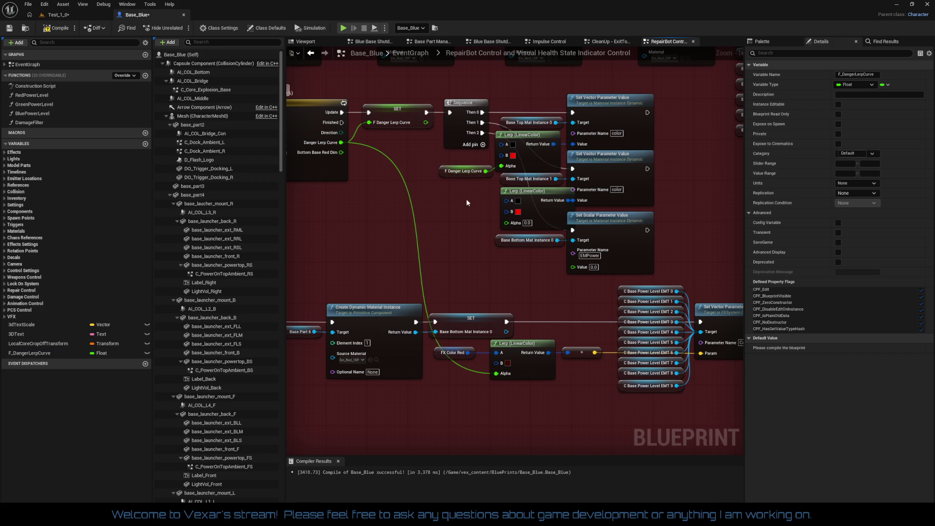
key("ctrl+c")
key("ctrl+v")
key("ctrl+v")
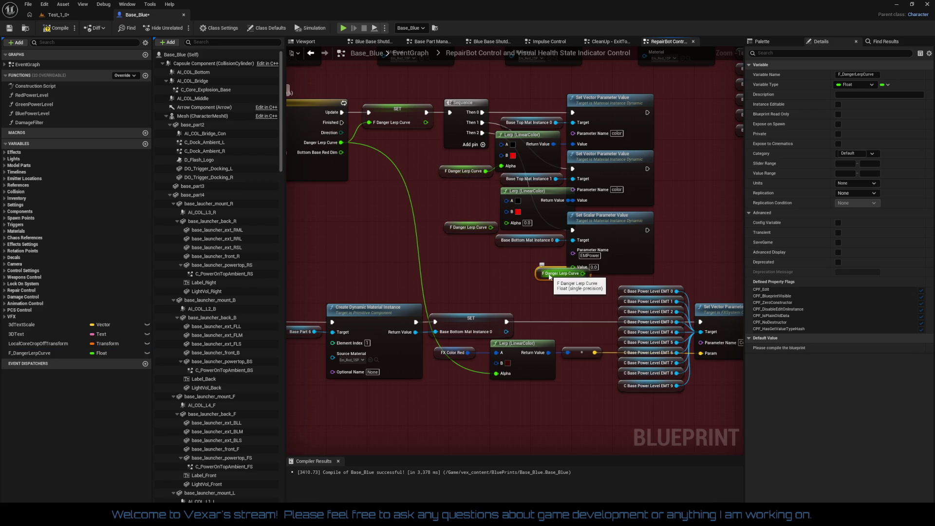
left_click_drag(557, 268, 573, 267)
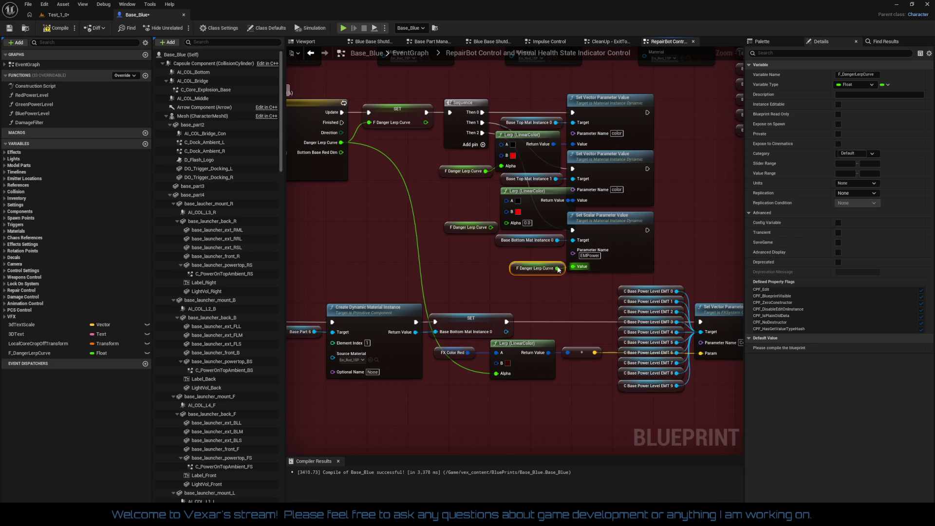
left_click_drag(490, 227, 507, 223)
left_click_drag(465, 227, 461, 222)
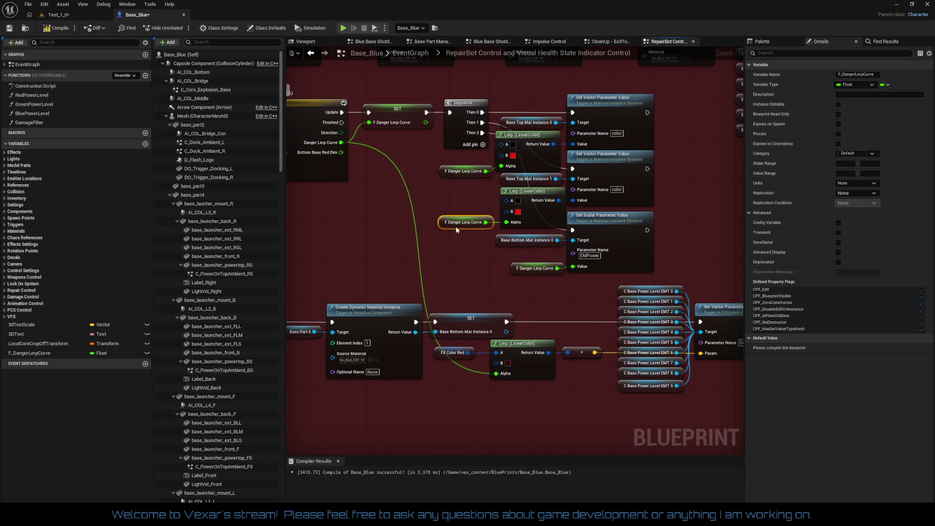
left_click_drag(460, 175, 458, 164)
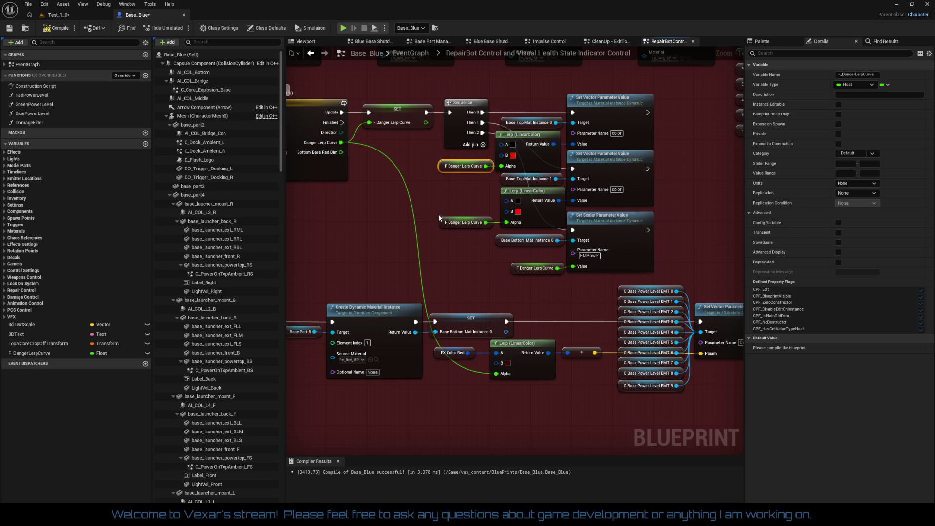
left_click_drag(320, 188, 356, 179)
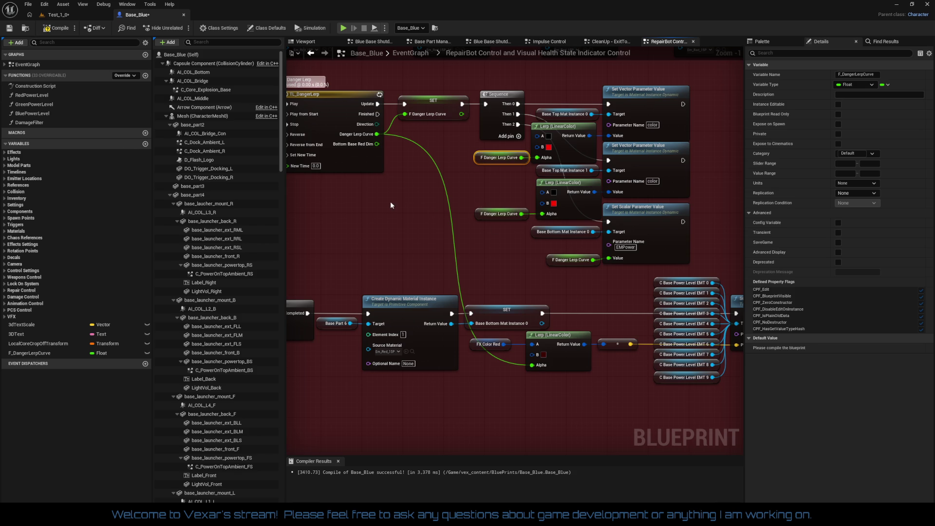
- Paste another F_DangerLerpCurve getter and wire it into the FX Color Red Lerp Alpha
left_click(555, 264)
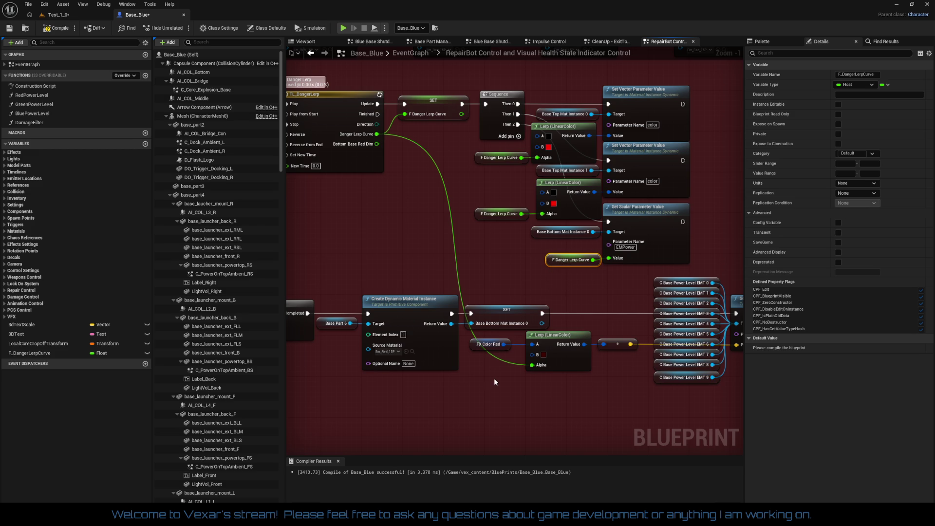
key("ctrl+c")
key("ctrl+v")
mouse_move(537, 383)
left_mouse_down()
mouse_move(530, 367)
mouse_move(526, 377)
mouse_move(532, 365)
mouse_move(473, 365)
mouse_move(492, 353)
mouse_move(468, 340)
left_mouse_up()
left_click(478, 394)
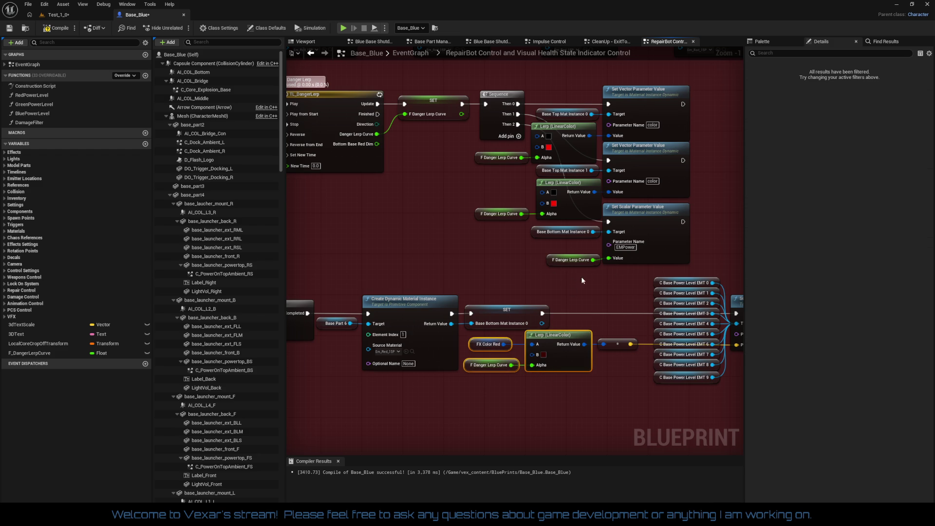
- Replace the getter on the EMPower scalar Value with a wire from Bottom Base Red Dim
left_click(557, 261)
key("Delete")
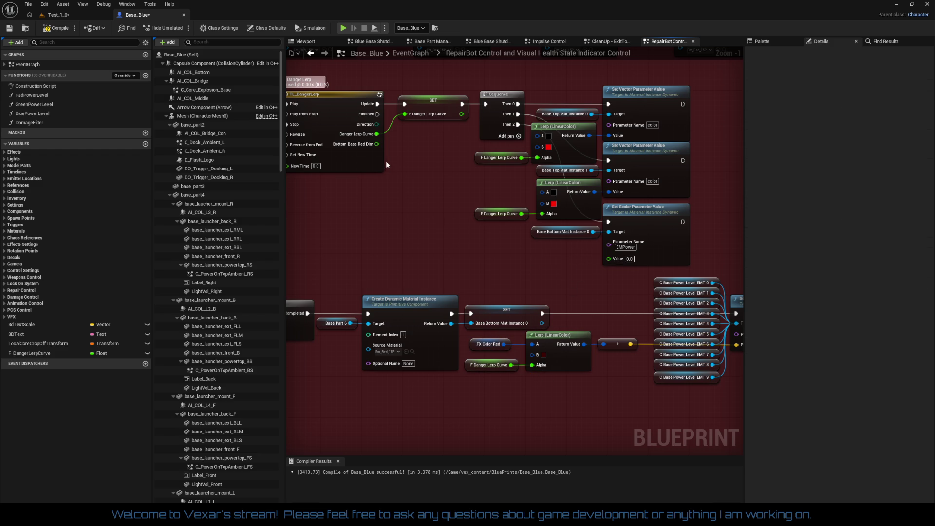
mouse_move(378, 143)
left_mouse_down()
mouse_move(580, 254)
mouse_move(609, 258)
left_mouse_up()
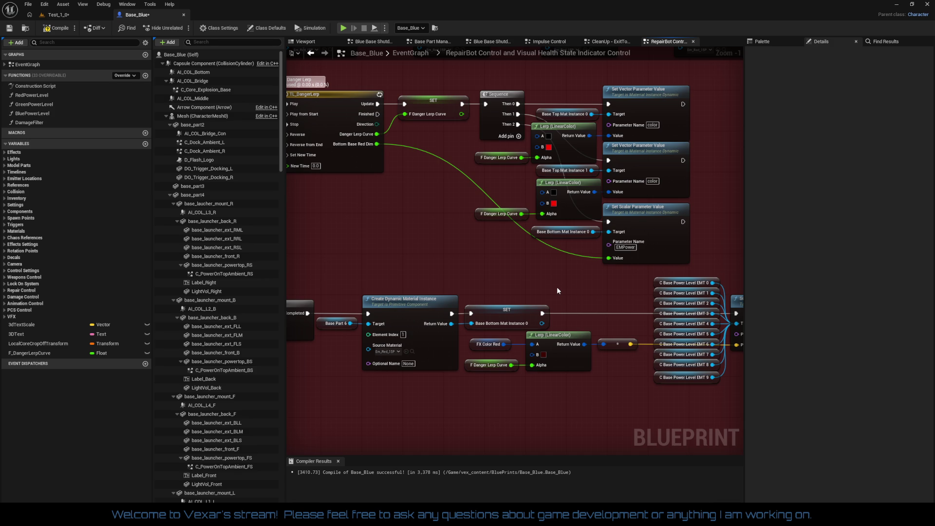
mouse_move(534, 284)
left_mouse_down()
mouse_move(502, 270)
mouse_move(497, 289)
left_mouse_up()
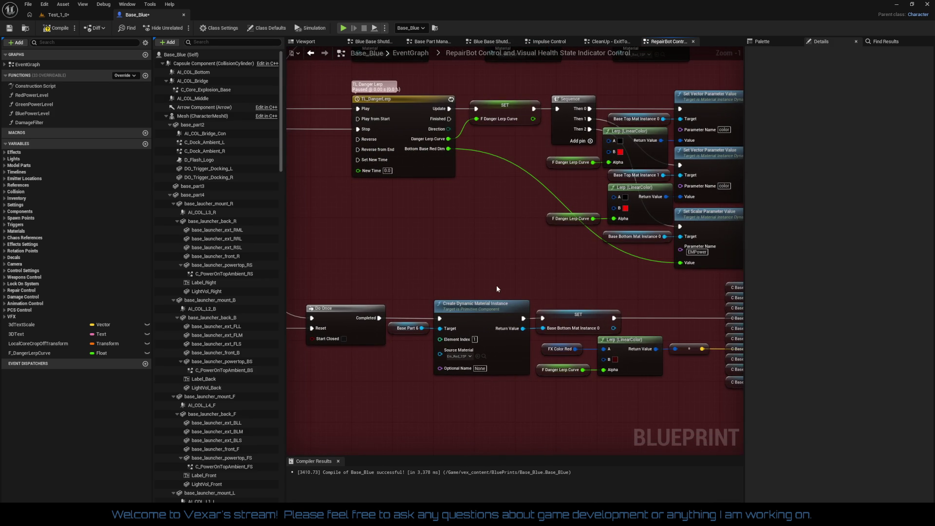
scroll(496, 285, "down", 1)
mouse_move(633, 366)
left_mouse_down()
mouse_move(502, 319)
mouse_move(570, 331)
mouse_move(502, 224)
mouse_move(495, 245)
left_mouse_up()
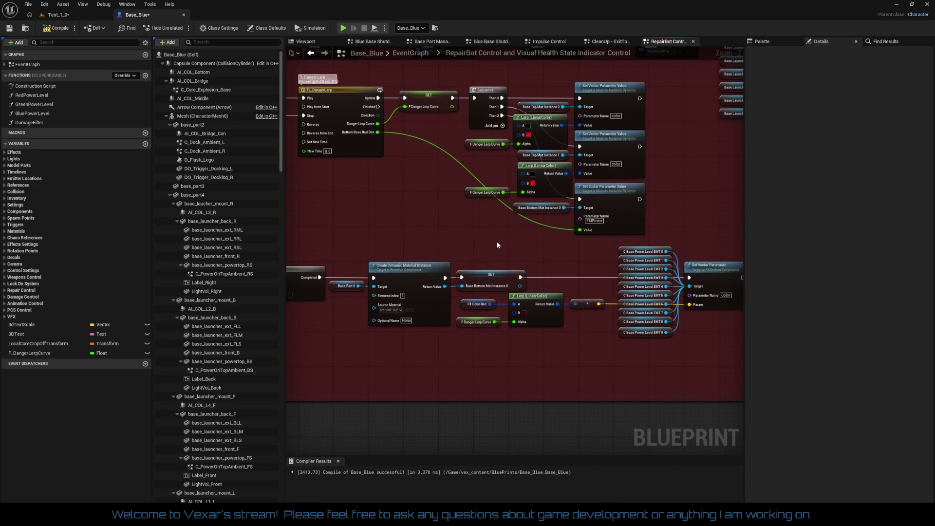
scroll(498, 241, "up", 2)
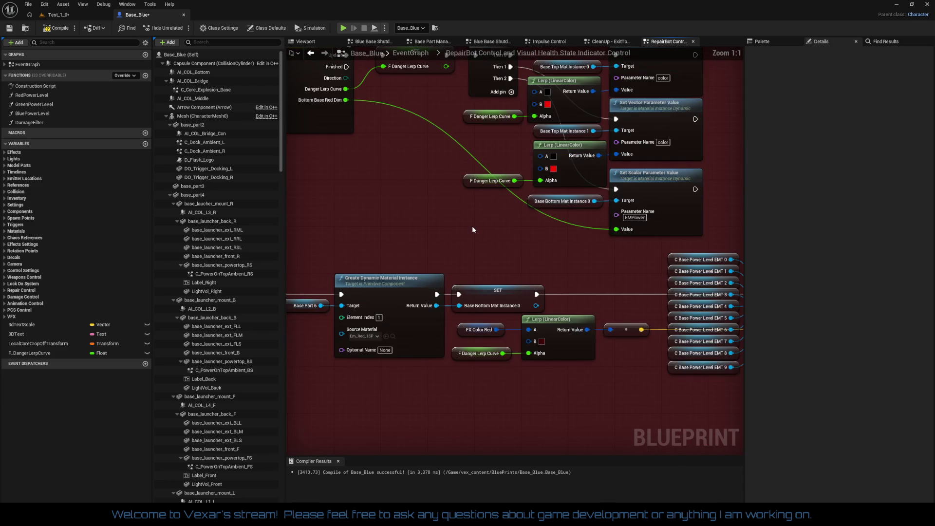
- Gather the Lerp and Set Vector nodes and align each getter with its Lerp Alpha
left_click_drag(546, 86, 635, 276)
mouse_move(547, 325)
left_mouse_down()
mouse_move(607, 343)
mouse_move(596, 338)
left_mouse_up()
left_click_drag(511, 102, 534, 274)
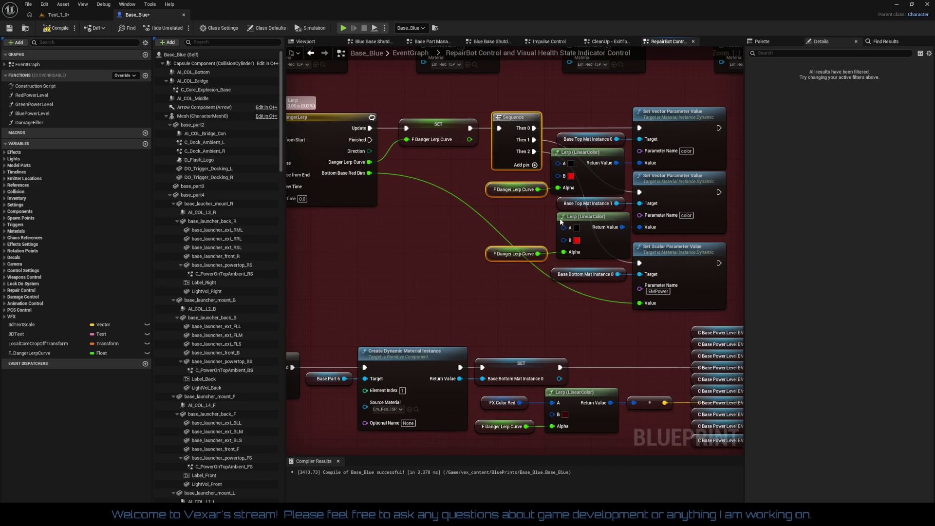
left_click_drag(517, 97, 685, 224)
key("q")
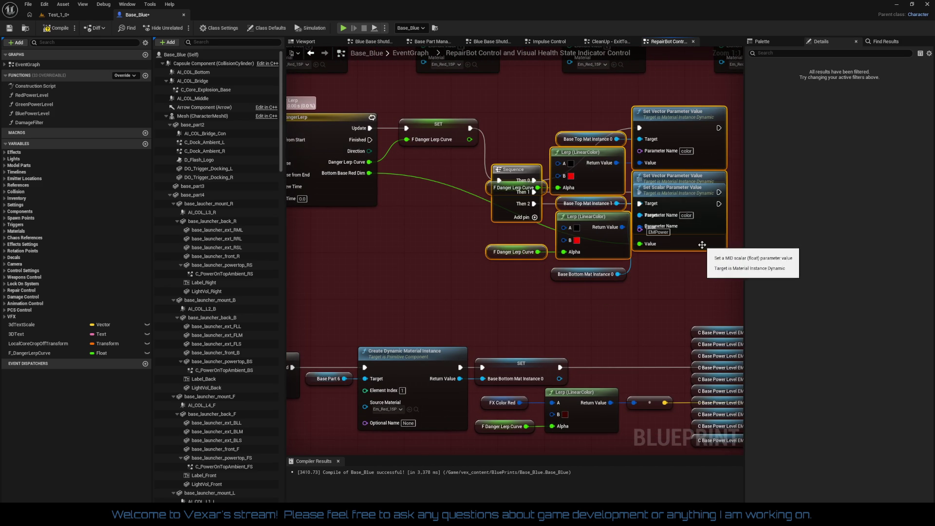
key("ctrl+z")
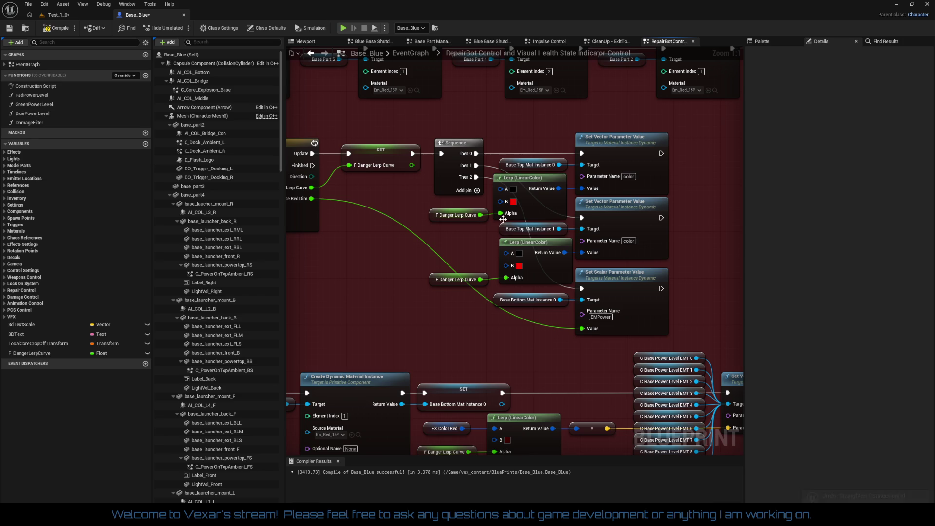
left_click_drag(523, 118, 674, 180)
left_click_drag(456, 214, 456, 213)
mouse_move(403, 254)
left_mouse_down()
mouse_move(580, 263)
mouse_move(660, 236)
mouse_move(658, 226)
left_mouse_up()
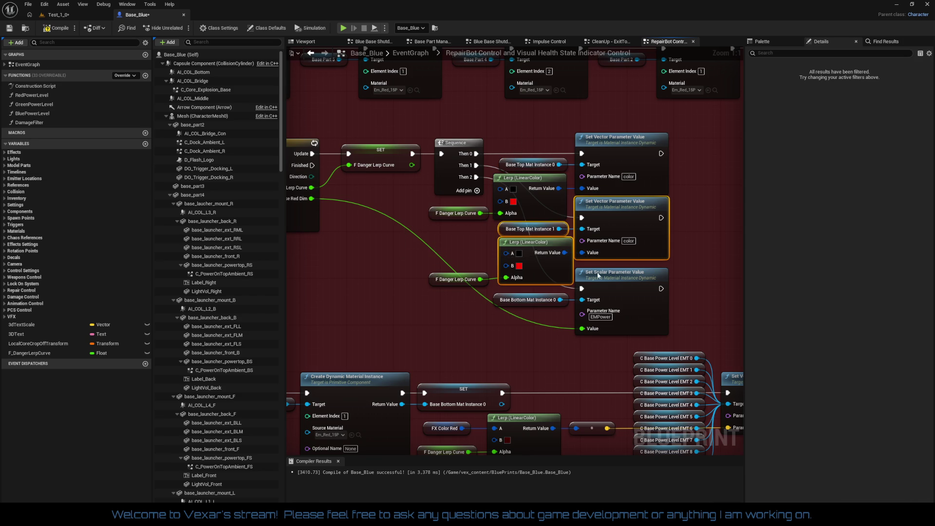
left_click_drag(432, 274, 432, 272)
- Raise the Set Scalar Parameter node into line with the rest and compile the blueprint
left_click(453, 312)
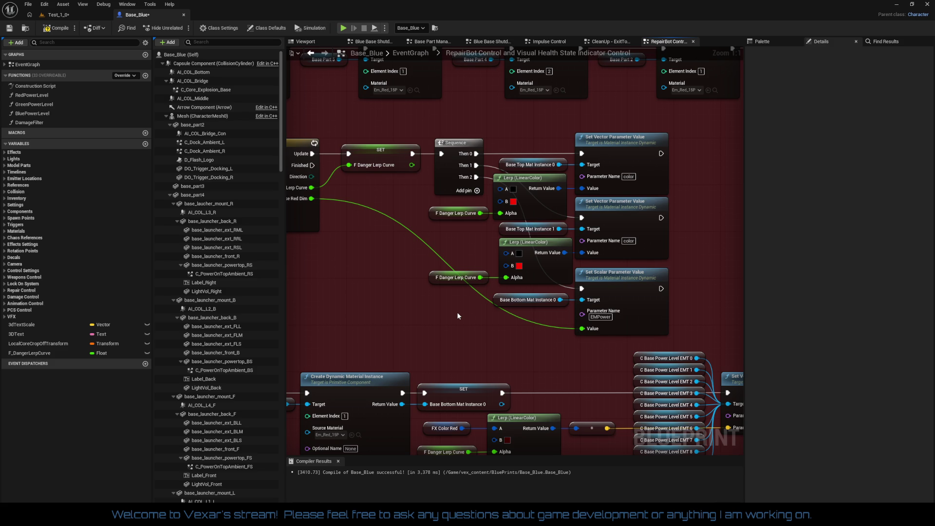
left_click_drag(597, 349, 538, 299)
mouse_move(609, 288)
left_mouse_down()
mouse_move(611, 295)
mouse_move(615, 284)
left_mouse_up()
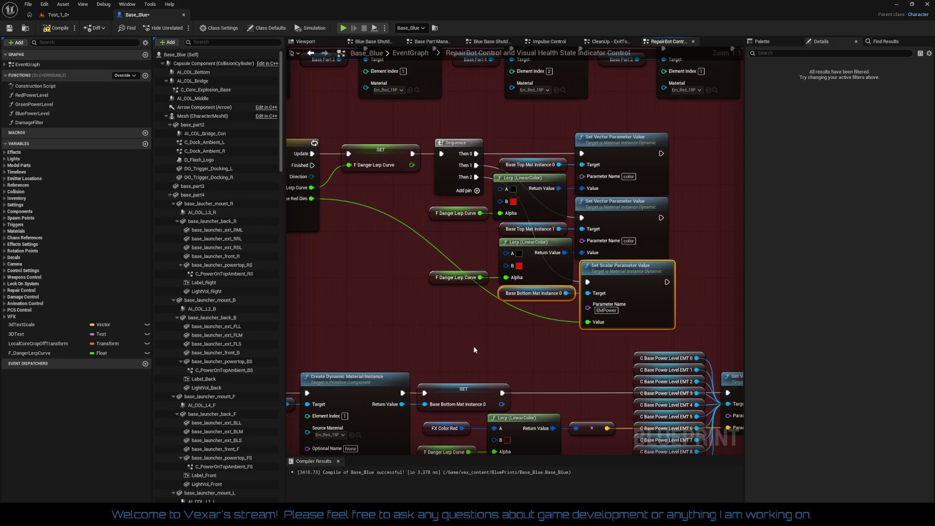
left_click_drag(449, 332, 515, 315)
left_click(57, 29)
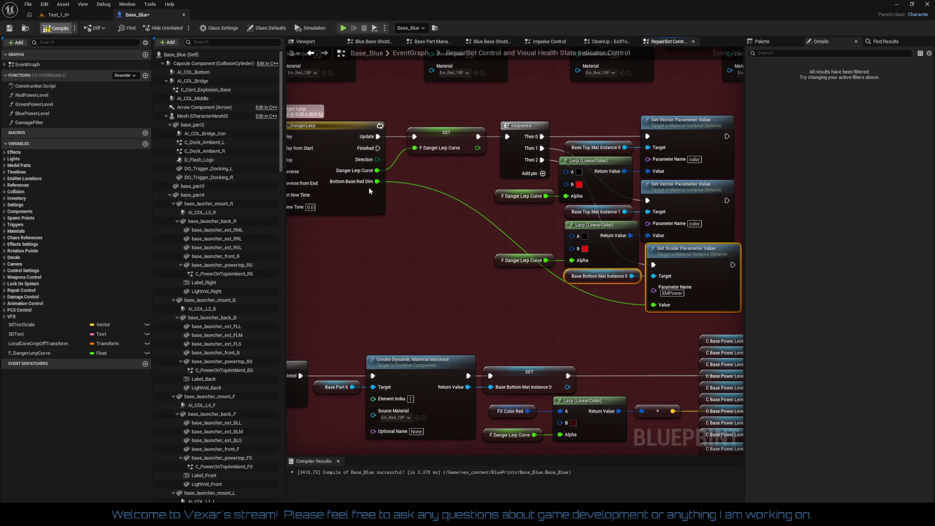
- Pan and zoom the EventGraph to frame the red comment's Sequence, Timeline and Set Material nodes
mouse_move(397, 225)
left_mouse_down()
mouse_move(612, 175)
mouse_move(606, 247)
mouse_move(469, 282)
left_mouse_up()
scroll(468, 282, "down", 2)
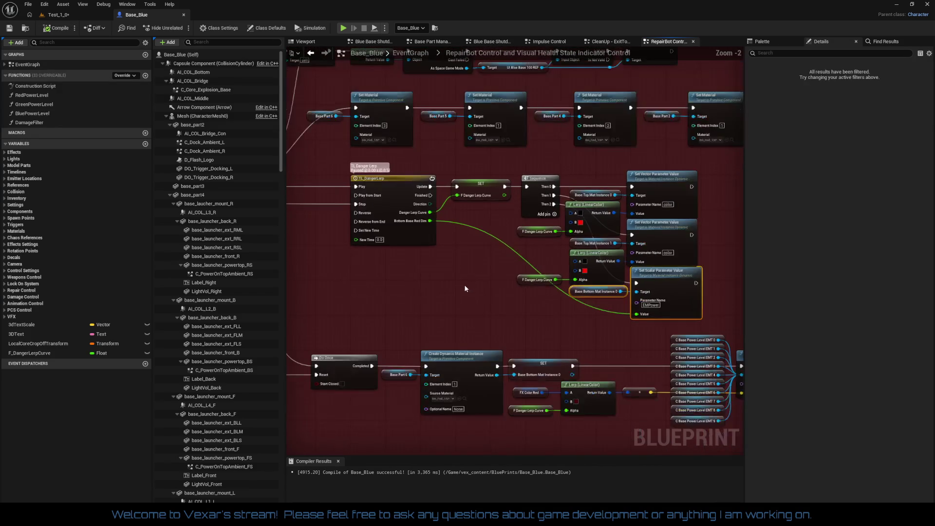
mouse_move(460, 273)
left_mouse_down()
mouse_move(504, 257)
mouse_move(721, 233)
left_mouse_up()
left_click_drag(707, 235, 913, 247)
mouse_move(711, 243)
left_mouse_down()
mouse_move(344, 227)
mouse_move(634, 290)
mouse_move(692, 319)
left_mouse_up()
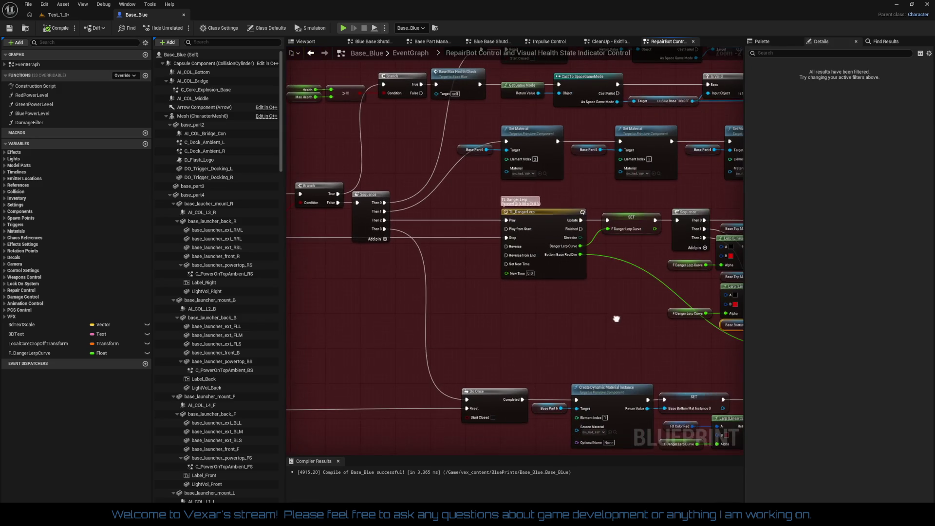
scroll(419, 290, "down", 3)
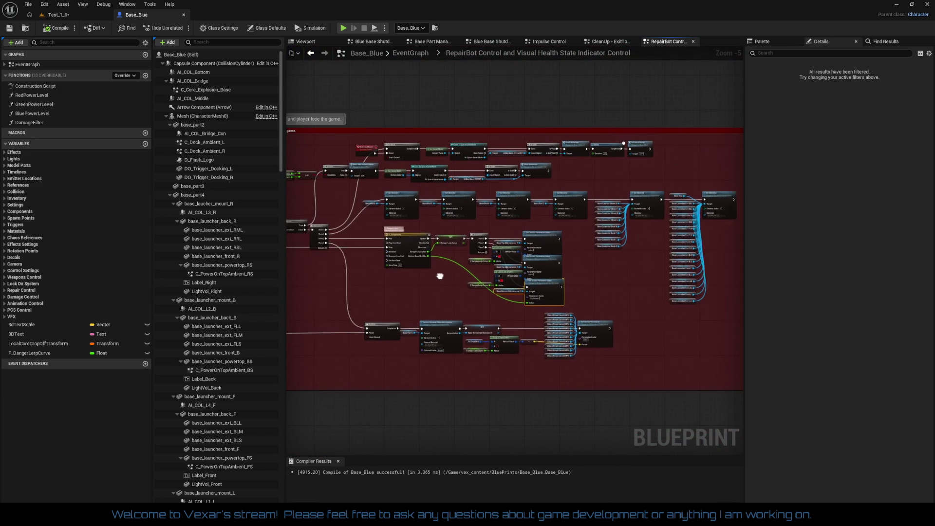
left_click_drag(630, 288, 630, 232)
scroll(626, 272, "up", 1)
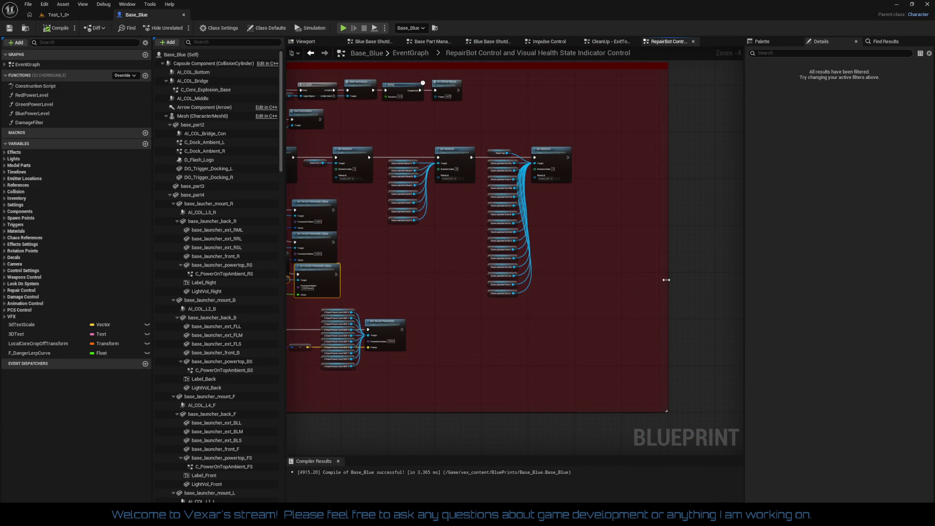
mouse_move(618, 276)
left_mouse_down()
mouse_move(612, 309)
mouse_move(463, 312)
mouse_move(534, 307)
mouse_move(514, 381)
mouse_move(437, 314)
left_mouse_up()
left_click_drag(358, 283, 368, 178)
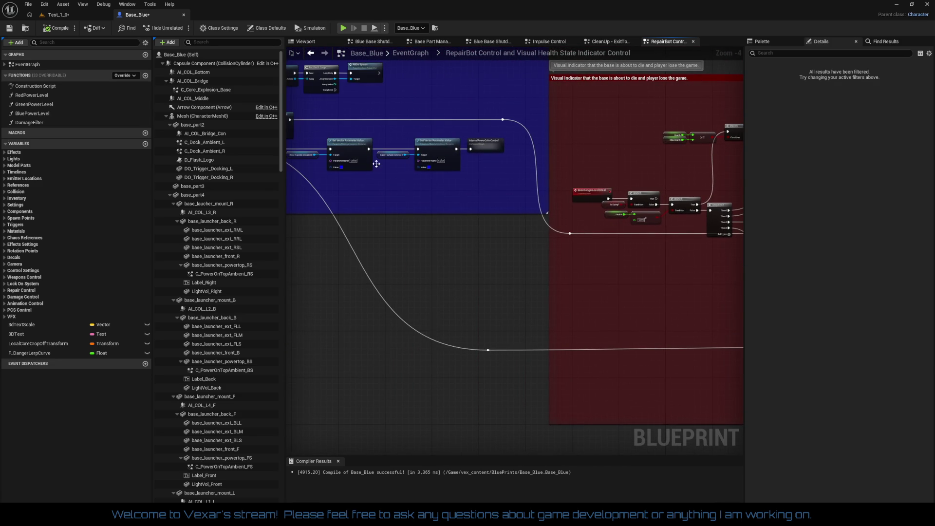
left_click_drag(644, 276, 468, 271)
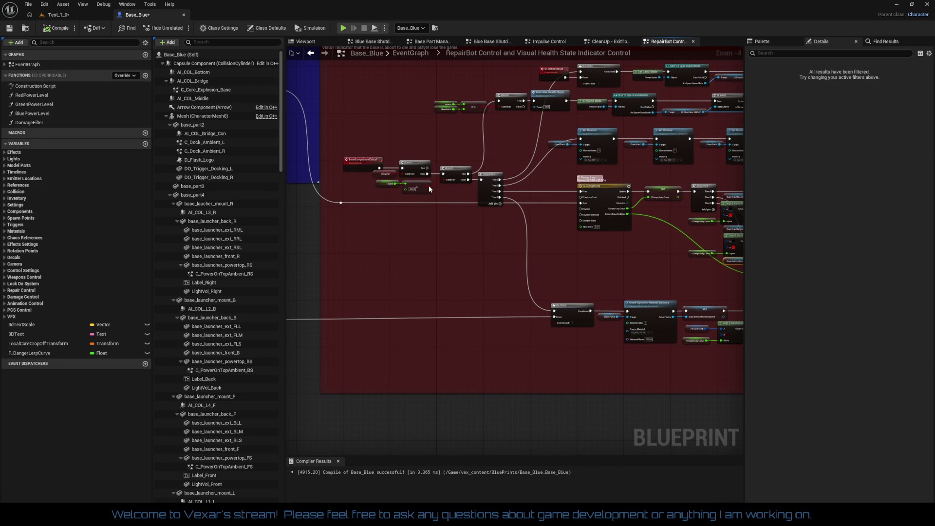
mouse_move(456, 247)
left_mouse_down()
mouse_move(535, 263)
mouse_move(643, 263)
left_mouse_up()
left_click_drag(430, 367, 564, 383)
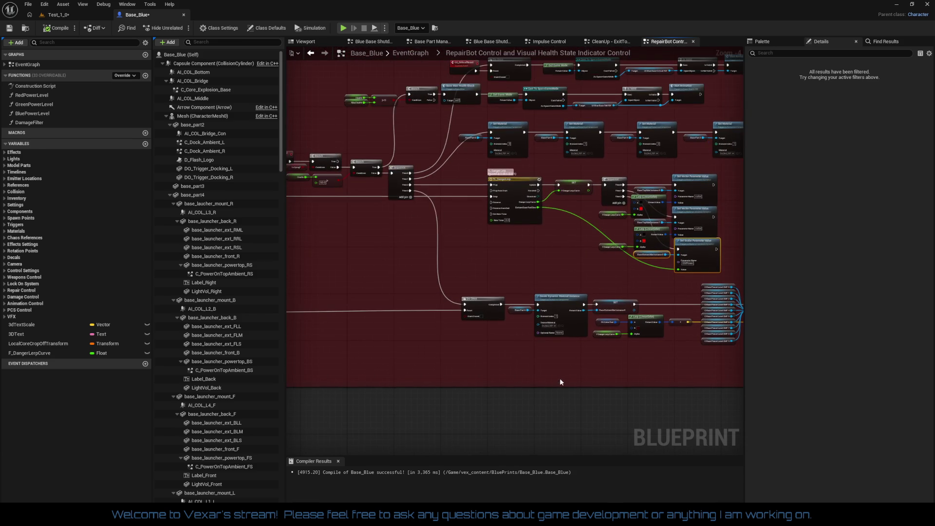
left_click_drag(508, 364, 477, 362)
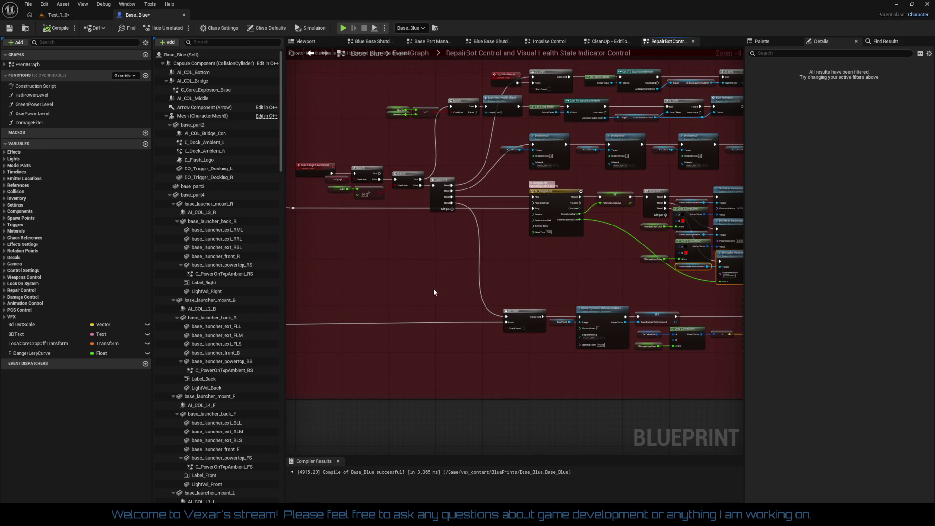
scroll(430, 288, "up", 2)
left_click_drag(361, 187, 383, 240)
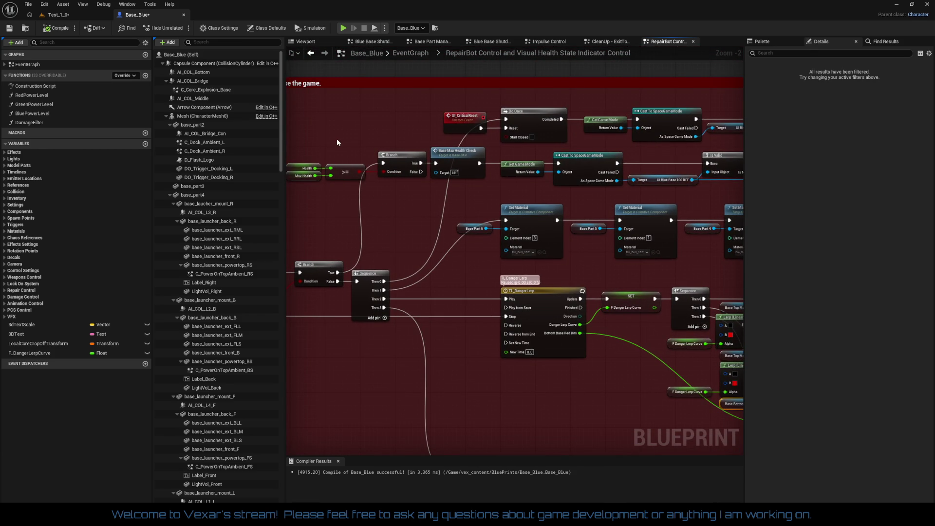
- Move the top row under the comment title and shift the UI_CriticalReset and Health-to-Cast rows down
mouse_move(387, 168)
left_mouse_down()
mouse_move(746, 173)
mouse_move(695, 178)
mouse_move(694, 188)
left_mouse_up()
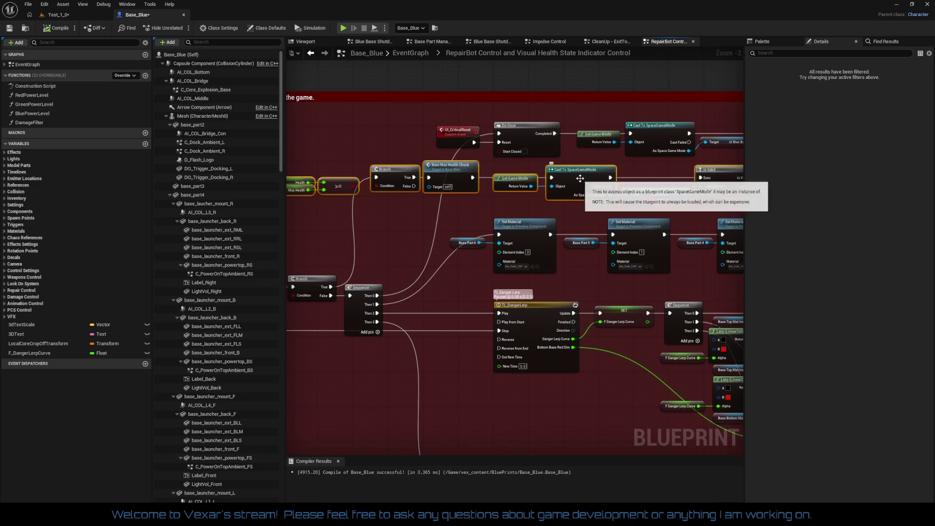
left_click_drag(582, 178, 563, 82)
left_click_drag(407, 124, 694, 171)
mouse_move(480, 129)
left_mouse_down()
mouse_move(481, 183)
mouse_move(473, 177)
mouse_move(497, 182)
left_mouse_up()
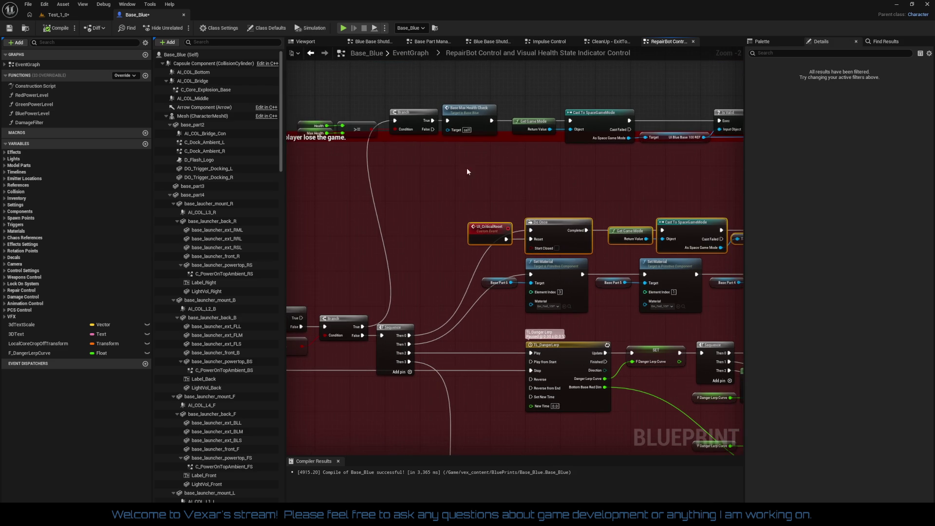
mouse_move(322, 115)
left_mouse_down()
mouse_move(411, 174)
mouse_move(406, 107)
mouse_move(730, 189)
mouse_move(634, 191)
mouse_move(646, 169)
left_mouse_up()
mouse_move(510, 112)
left_mouse_down()
mouse_move(586, 134)
mouse_move(580, 177)
left_mouse_up()
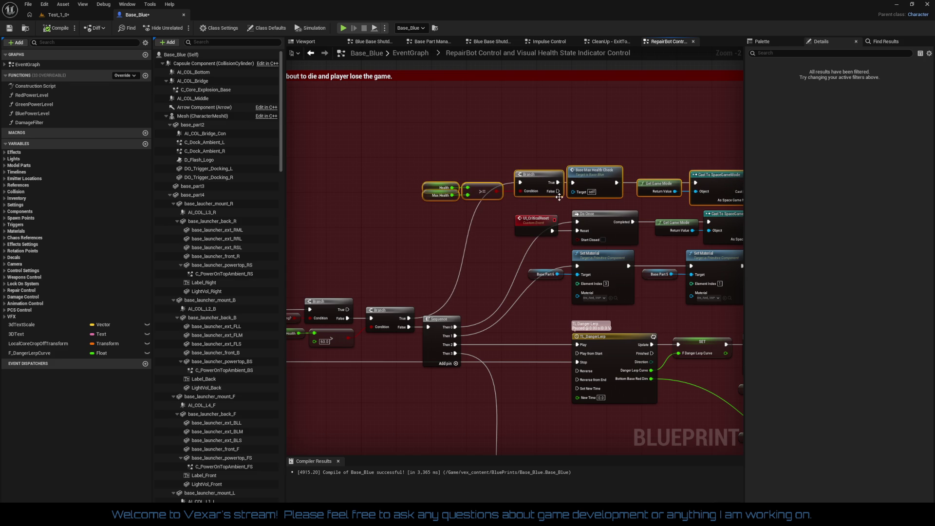
- Respace the max-health check chain from Branch through Is Valid and Start Animation
left_click(483, 230)
left_click_drag(483, 230, 319, 221)
left_click_drag(544, 169, 635, 168)
mouse_move(348, 150)
left_mouse_down()
mouse_move(556, 186)
mouse_move(539, 189)
mouse_move(522, 172)
left_mouse_up()
left_click_drag(388, 158, 581, 178)
left_click(575, 159)
mouse_move(350, 191)
left_mouse_down()
mouse_move(552, 150)
mouse_move(680, 150)
mouse_move(653, 152)
left_mouse_up()
mouse_move(734, 154)
left_mouse_down()
mouse_move(563, 157)
mouse_move(697, 203)
left_mouse_up()
left_click_drag(691, 170, 699, 171)
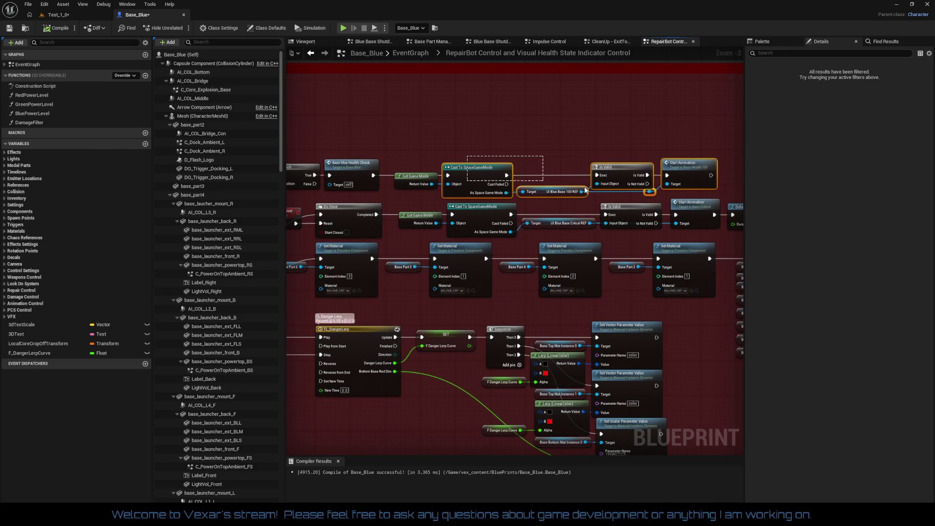
- Delete the reroute knot beside Is Valid and straighten the Get Game Mode to Start Animation row
left_click(418, 160)
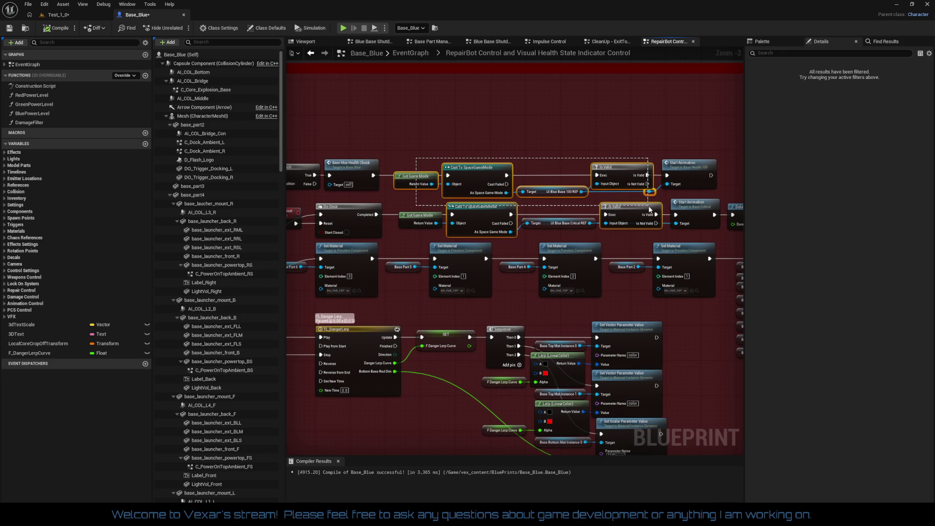
left_click(647, 193)
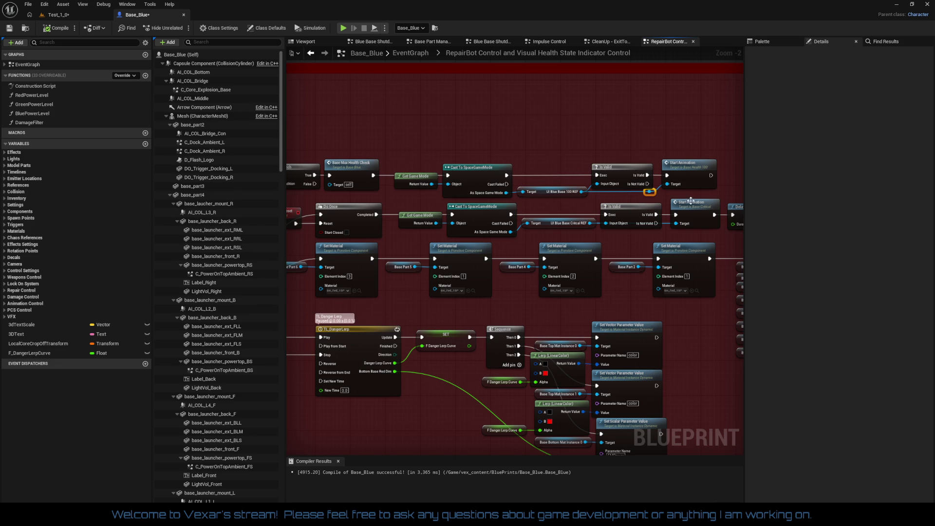
key("Delete")
left_click_drag(419, 152, 668, 193)
key("q")
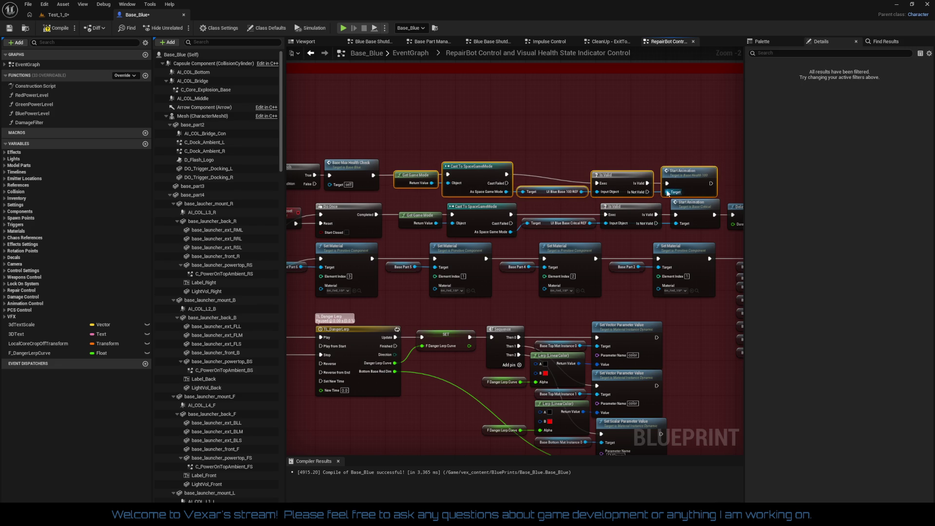
- Line Is Valid up with the UI Blue Base REF wire and shift the five-node row right
mouse_move(575, 157)
left_mouse_down()
mouse_move(680, 177)
mouse_move(682, 166)
left_mouse_up()
mouse_move(556, 159)
left_mouse_down()
mouse_move(618, 198)
mouse_move(620, 170)
left_mouse_up()
key("q")
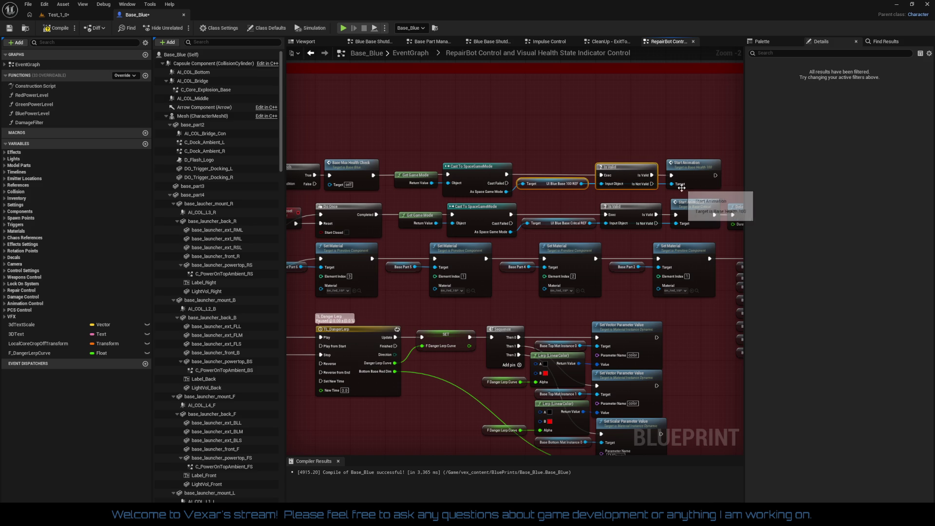
left_click_drag(552, 195, 503, 201)
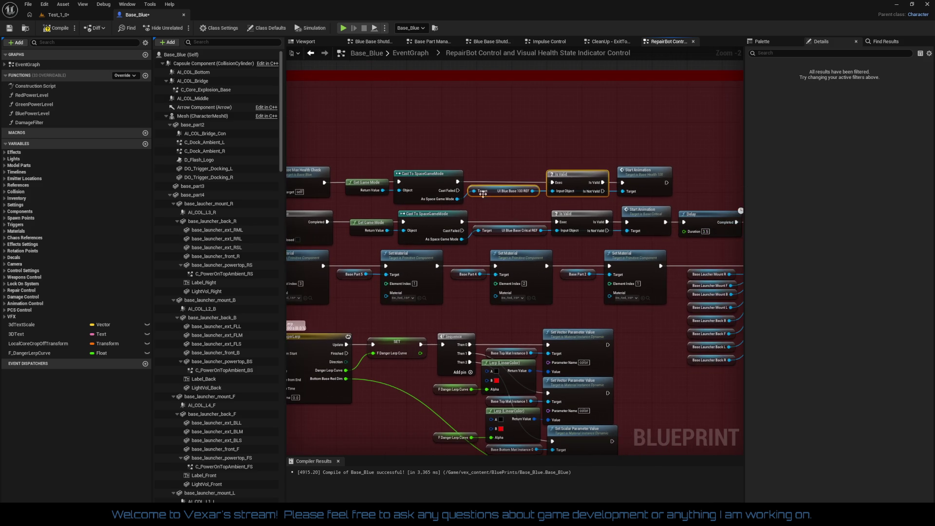
left_click(373, 180, "ctrl")
left_click(429, 177, "ctrl")
left_click(643, 172, "ctrl")
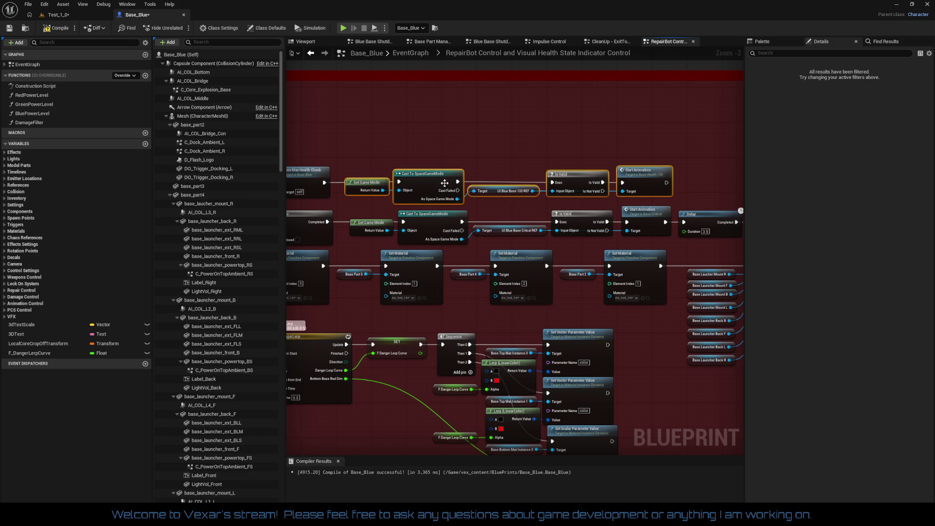
left_click_drag(431, 184, 436, 183)
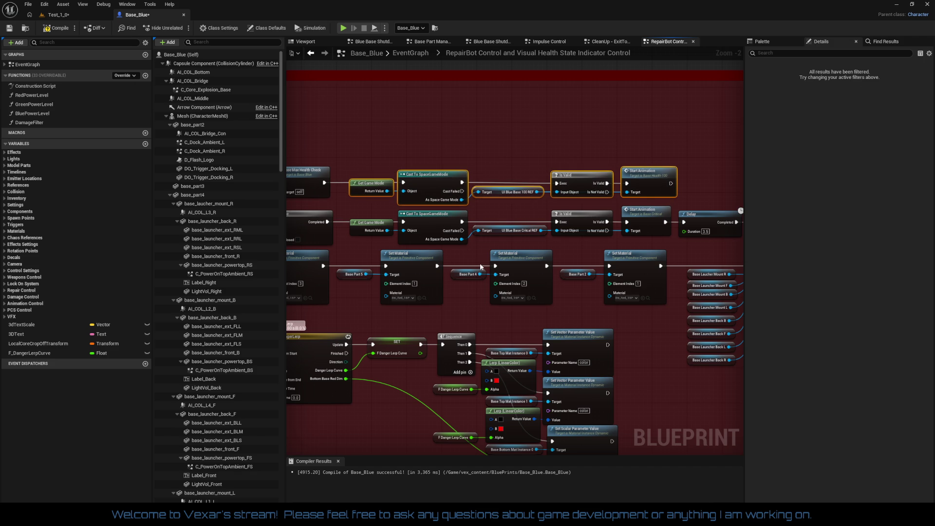
left_click(488, 248)
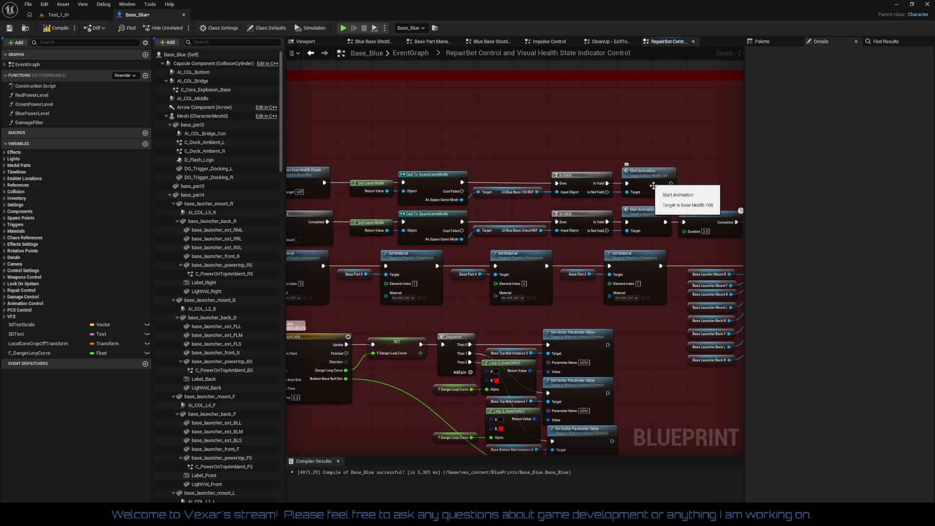
- Straighten the row again and lower Get Game Mode and Cast To SpaceGameMode into line
scroll(639, 177, "up", 2)
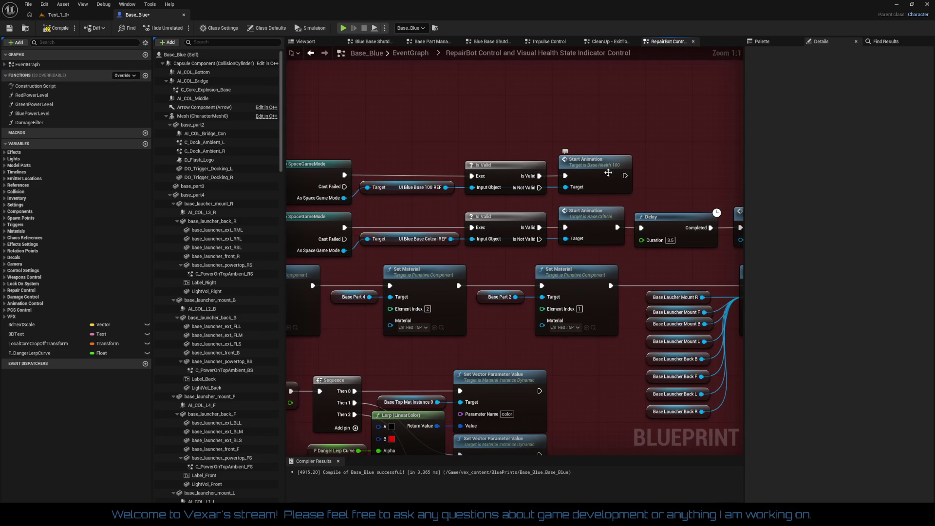
left_click(604, 172)
mouse_move(327, 155)
left_mouse_down()
mouse_move(487, 190)
mouse_move(690, 197)
left_mouse_up()
key("q")
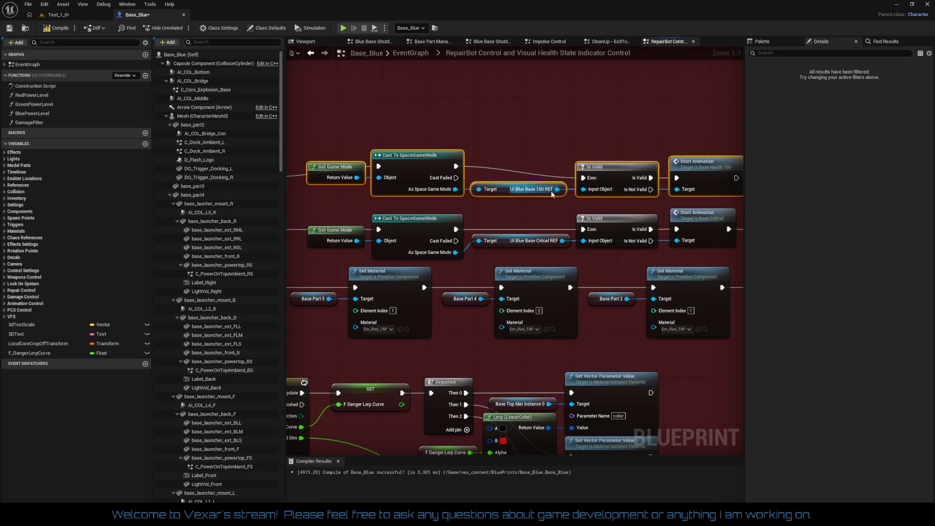
left_click_drag(336, 146, 411, 204)
left_click_drag(402, 159, 402, 175)
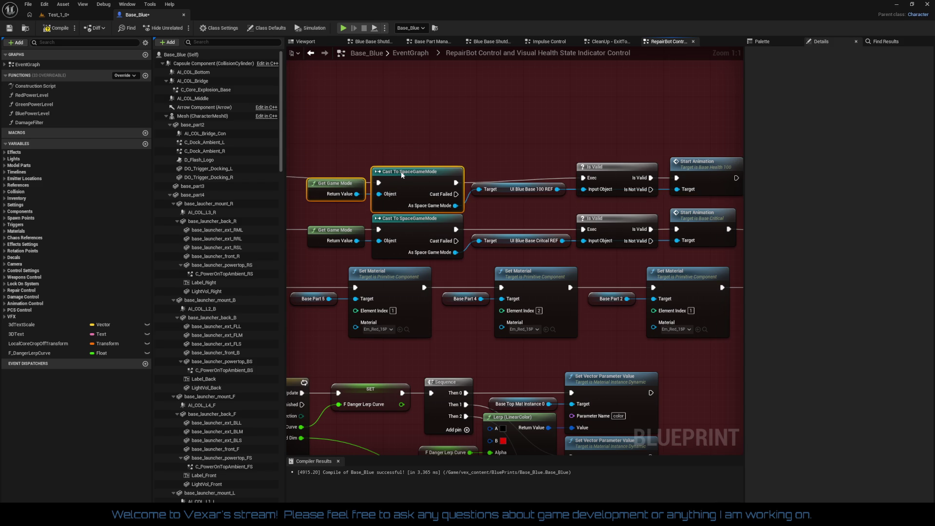
left_click(516, 120)
left_click_drag(517, 119, 464, 124)
scroll(503, 137, "down", 1)
left_click_drag(658, 161, 519, 147)
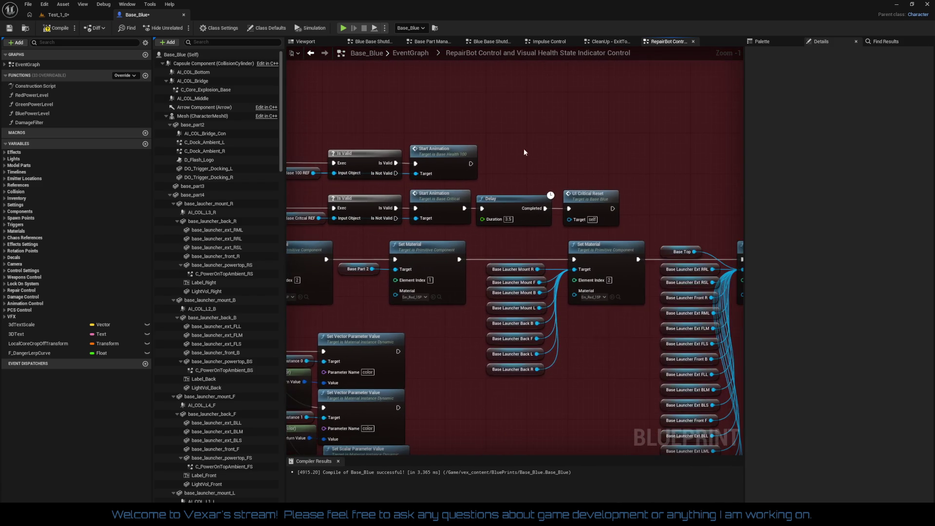
left_click_drag(581, 156, 491, 190)
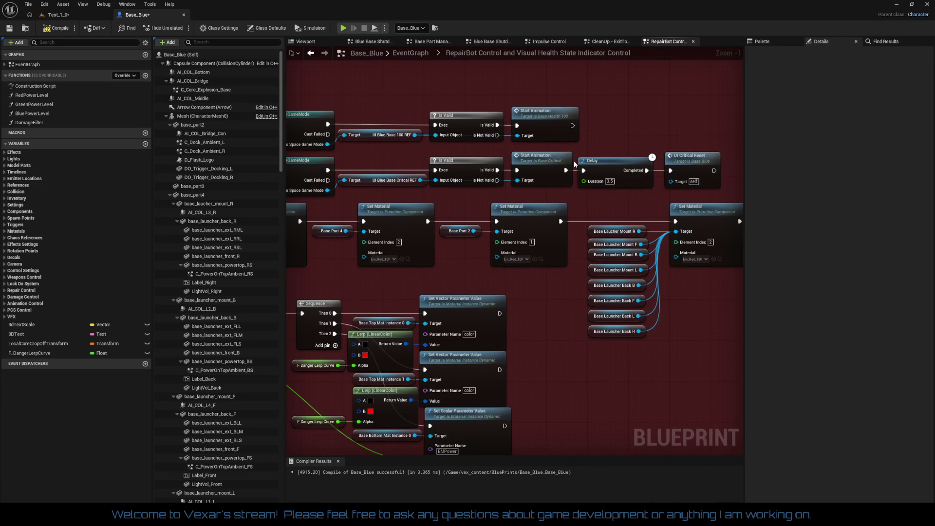
left_click_drag(578, 162, 731, 155)
left_click_drag(263, 200, 406, 190)
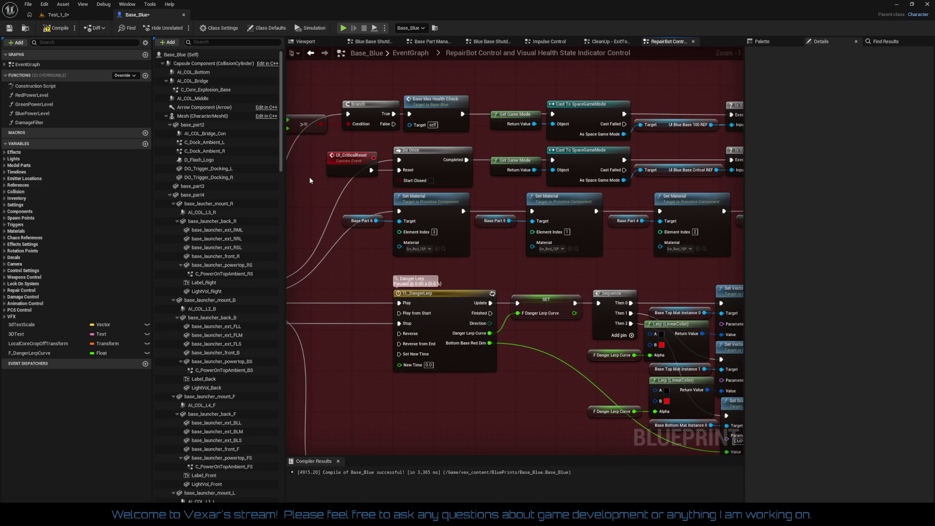
- Nudge the Set Scalar Parameter Value and Base Bottom Mat Instance 0 nodes slightly left
mouse_move(317, 176)
left_mouse_down()
mouse_move(423, 172)
mouse_move(355, 153)
mouse_move(367, 224)
mouse_move(388, 230)
left_mouse_up()
scroll(387, 229, "down", 3)
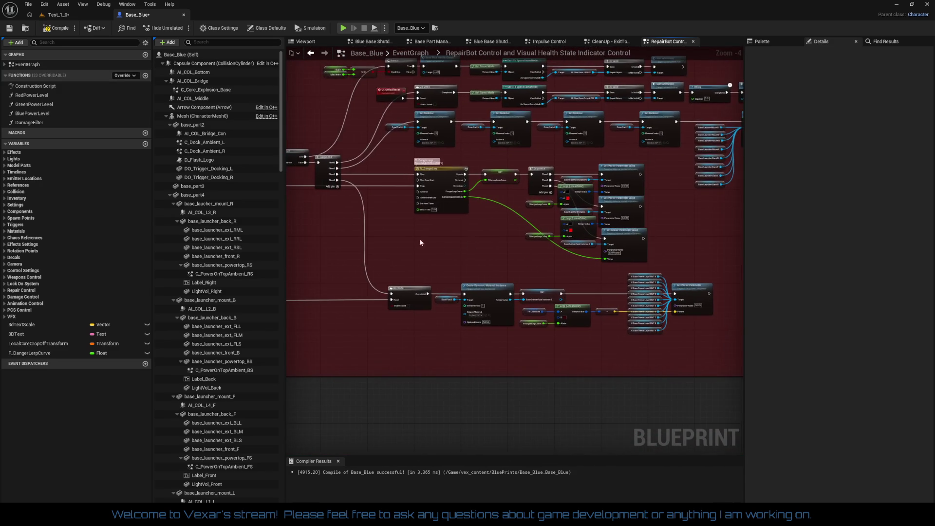
mouse_move(419, 289)
left_mouse_down()
mouse_move(489, 324)
mouse_move(566, 290)
mouse_move(612, 297)
left_mouse_up()
scroll(566, 290, "up", 2)
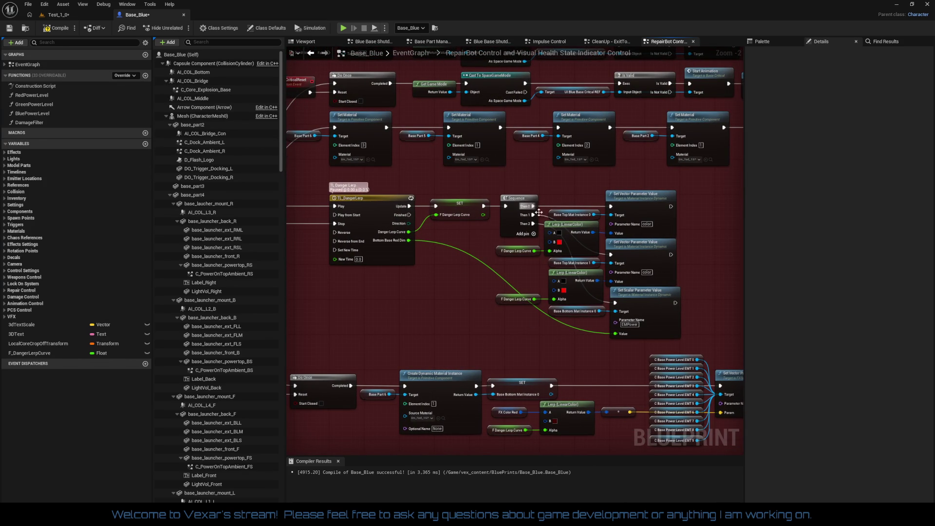
left_click_drag(553, 346, 392, 278)
mouse_move(698, 368)
left_mouse_down()
mouse_move(628, 402)
mouse_move(617, 440)
mouse_move(446, 372)
left_mouse_up()
mouse_move(647, 83)
left_mouse_down()
mouse_move(599, 205)
mouse_move(544, 298)
mouse_move(560, 249)
mouse_move(614, 248)
mouse_move(575, 273)
mouse_move(631, 265)
mouse_move(515, 303)
mouse_move(448, 311)
mouse_move(381, 303)
left_mouse_up()
scroll(462, 344, "up", 3)
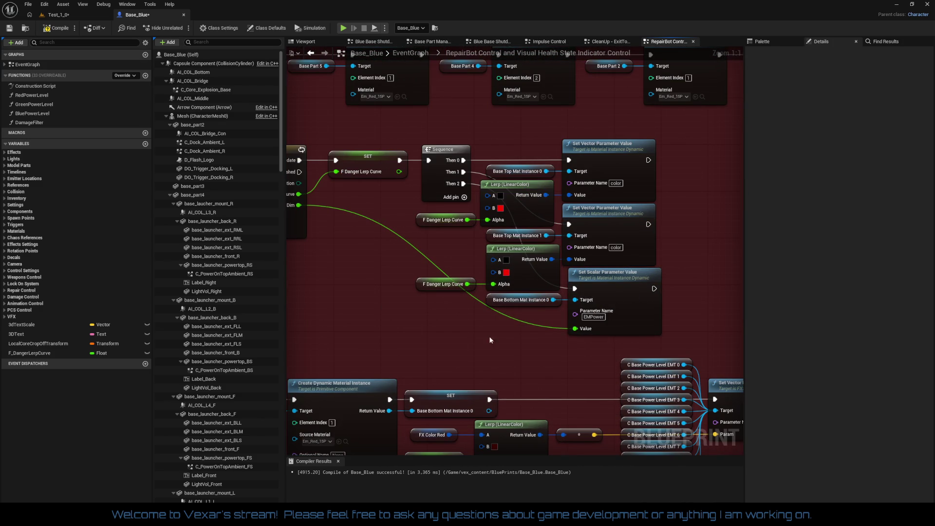
mouse_move(607, 350)
left_mouse_down()
mouse_move(545, 312)
mouse_move(485, 295)
left_mouse_up()
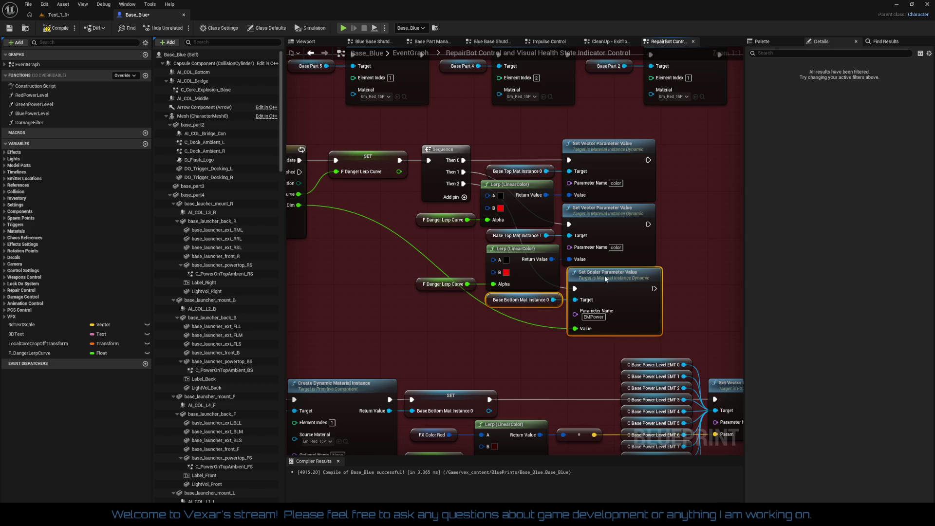
left_click_drag(609, 276, 604, 279)
left_click(498, 341)
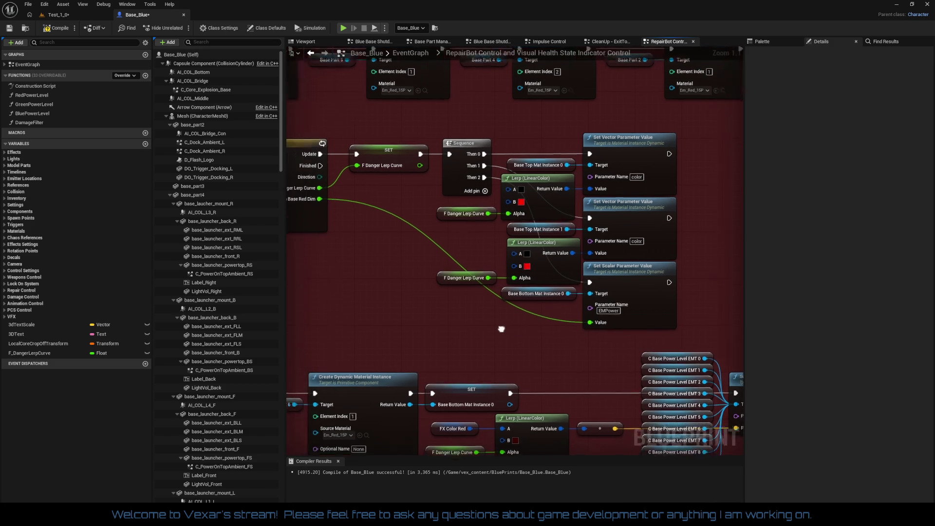
- Move the reroute knot on the long repair-to-danger wire slightly left
scroll(411, 294, "down", 2)
left_click_drag(431, 300, 516, 282)
mouse_move(430, 292)
left_mouse_down()
mouse_move(382, 200)
mouse_move(402, 227)
left_mouse_up()
left_click(372, 285)
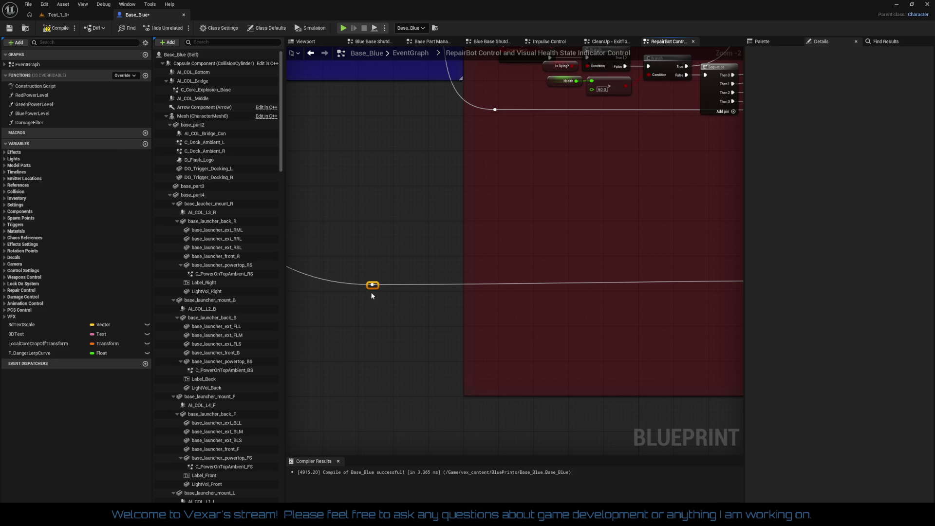
left_click_drag(374, 289, 360, 288)
- Lower the blue repair-control comment's top edge and level the red comment's top with it
scroll(431, 324, "down", 3)
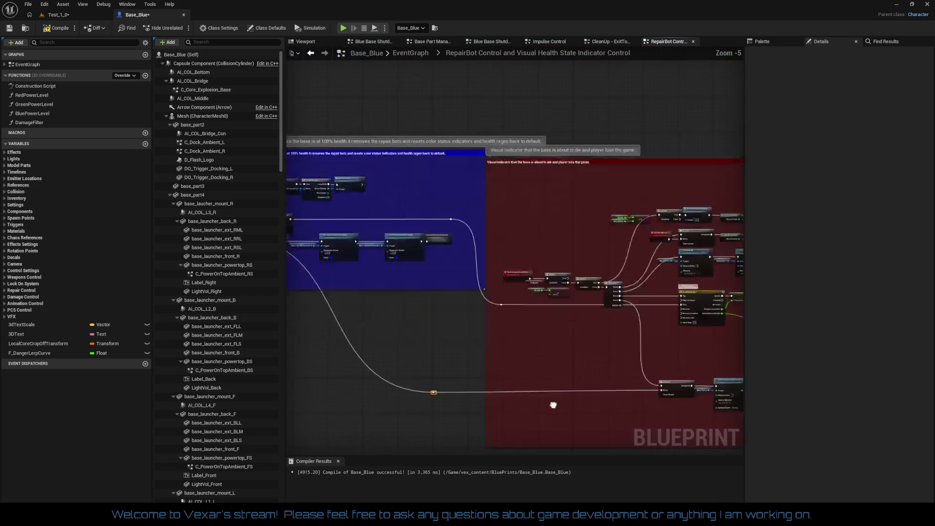
scroll(536, 340, "up", 1)
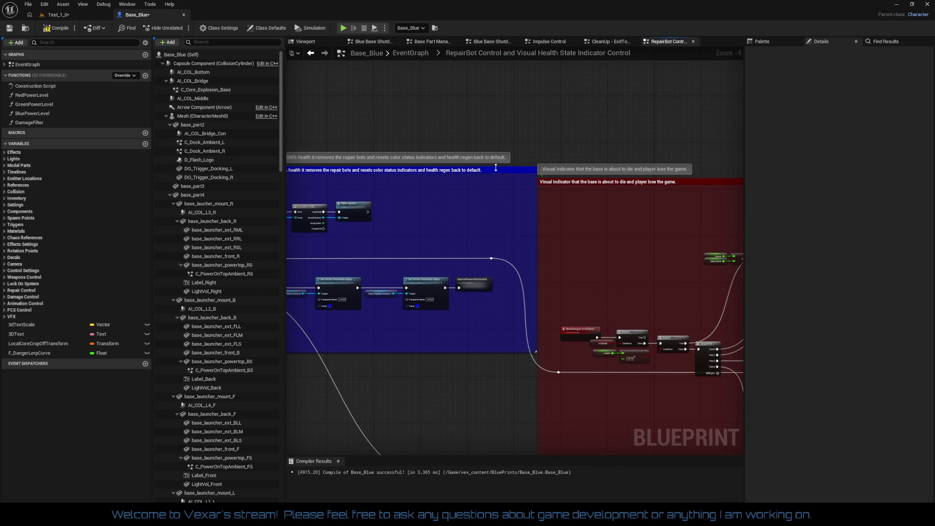
scroll(530, 228, "up", 4)
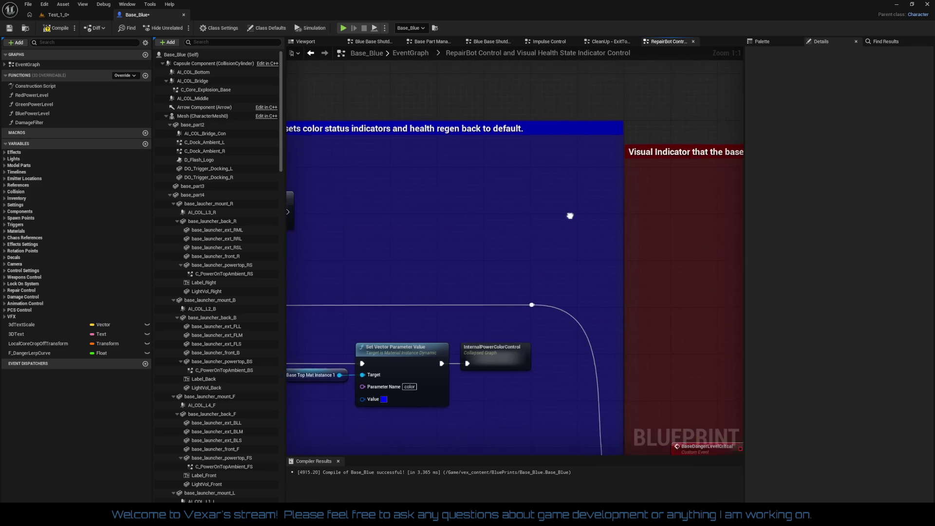
left_click(577, 135)
left_click_drag(568, 127, 567, 174)
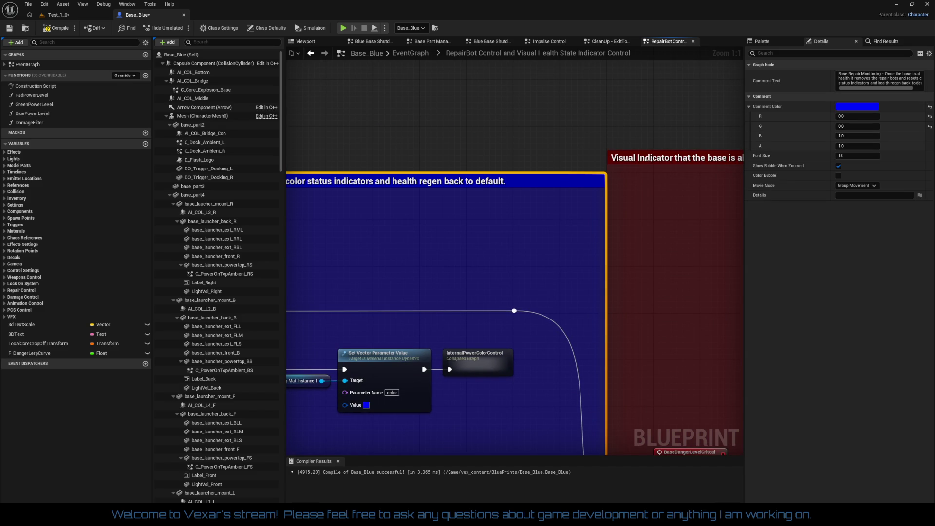
mouse_move(631, 155)
left_mouse_down()
mouse_move(631, 187)
mouse_move(631, 166)
mouse_move(631, 179)
left_mouse_up()
mouse_move(574, 173)
left_mouse_down()
mouse_move(573, 188)
mouse_move(574, 173)
left_mouse_up()
left_click(574, 168)
mouse_move(681, 210)
left_mouse_down()
mouse_move(511, 195)
mouse_move(620, 177)
left_mouse_up()
scroll(614, 190, "down", 1)
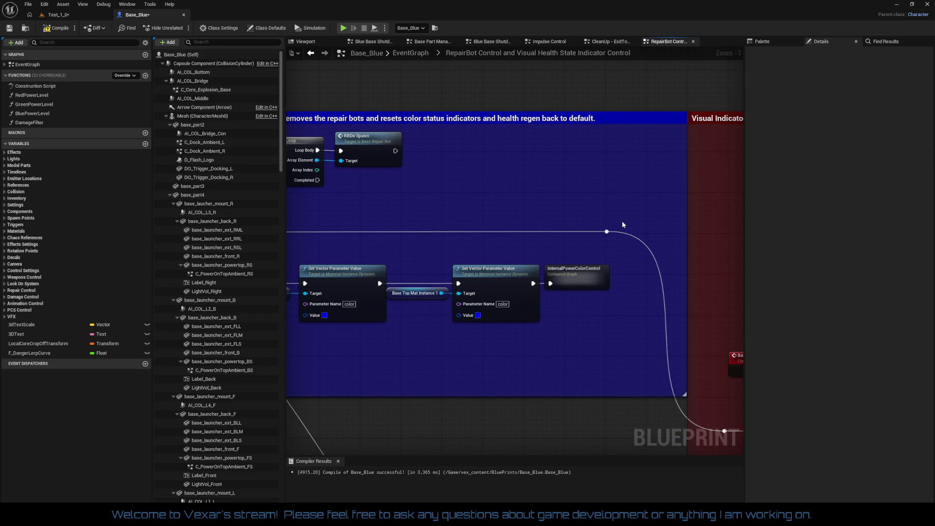
left_click_drag(622, 221, 634, 182)
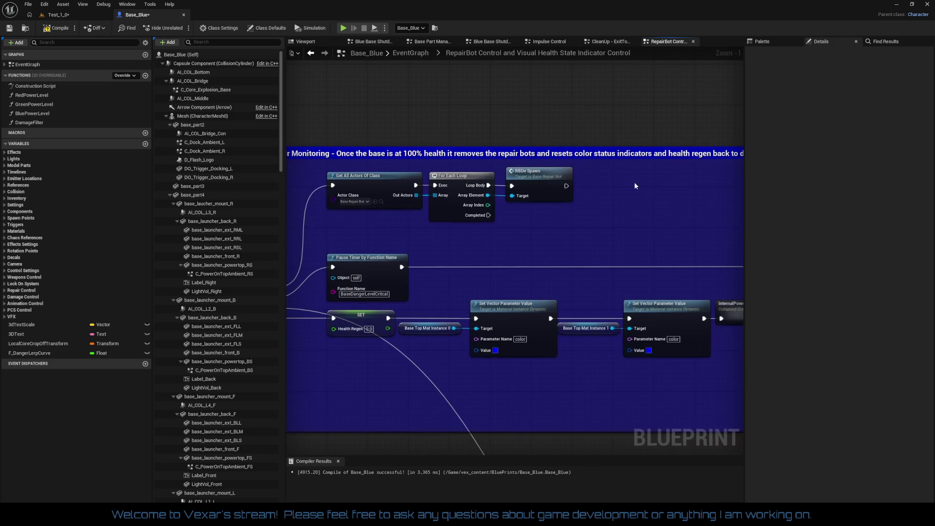
- Line up the Get All Actors, For Each Loop and spawn nodes
left_click_drag(310, 179, 524, 237)
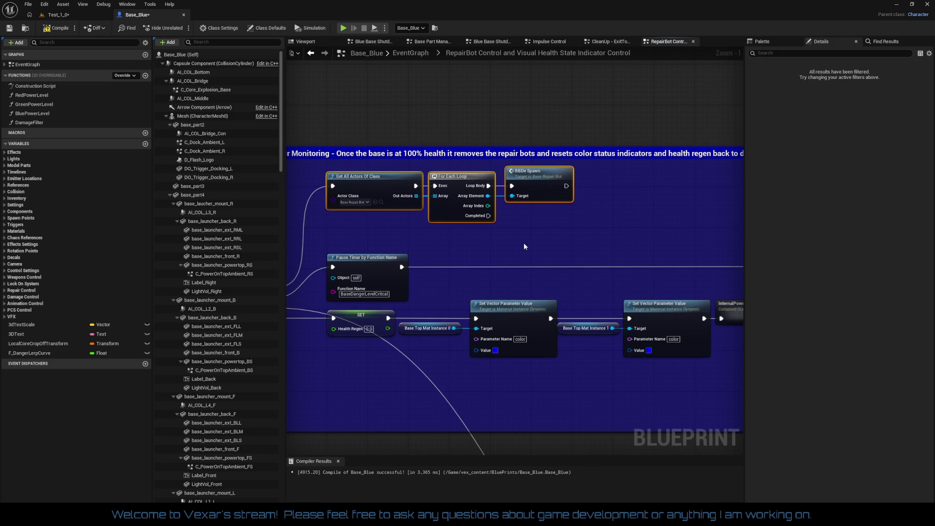
left_click_drag(382, 186, 380, 202)
left_click(394, 233)
- Widen the Base Repair Monitoring comment box to the left
mouse_move(474, 385)
left_mouse_down()
mouse_move(483, 282)
mouse_move(589, 258)
left_mouse_up()
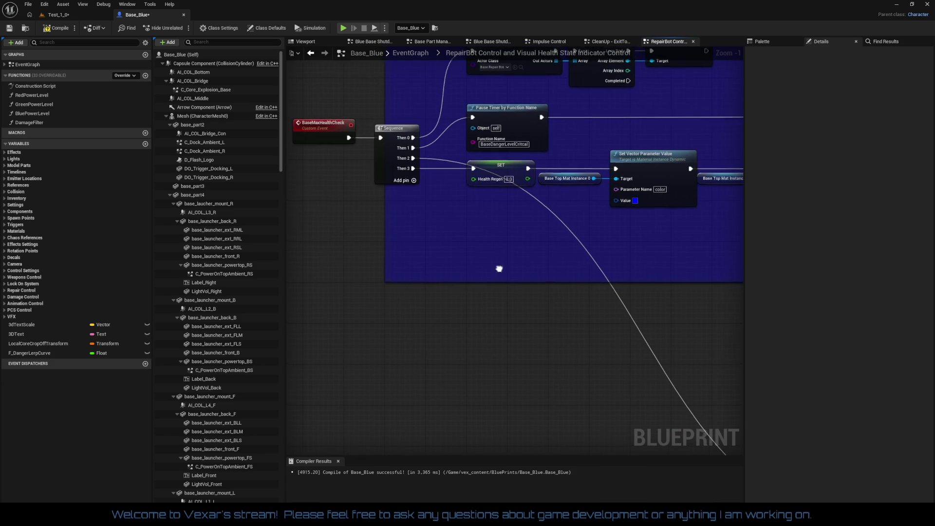
left_click_drag(437, 263, 489, 330)
left_click_drag(440, 310, 319, 305)
scroll(435, 257, "down", 2)
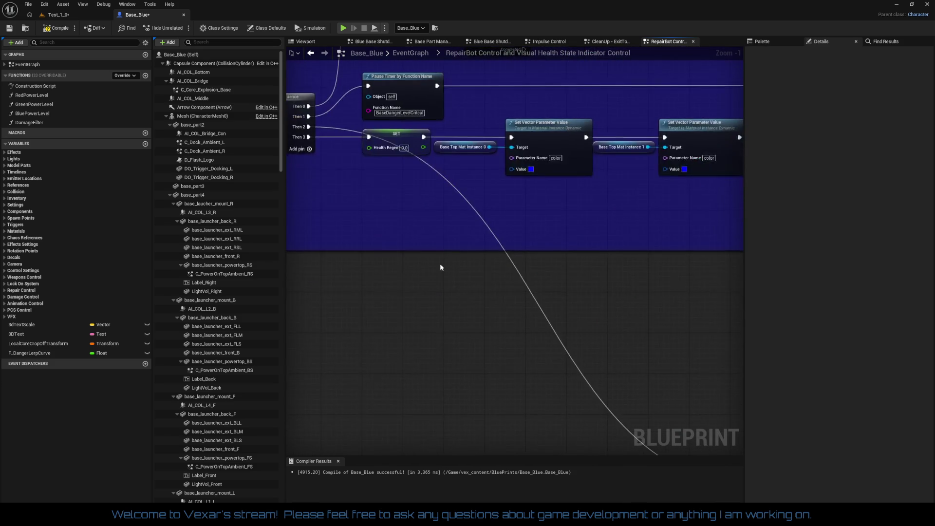
mouse_move(469, 283)
left_mouse_down()
mouse_move(344, 210)
mouse_move(425, 346)
left_mouse_up()
scroll(425, 346, "up", 1)
scroll(461, 285, "up", 1)
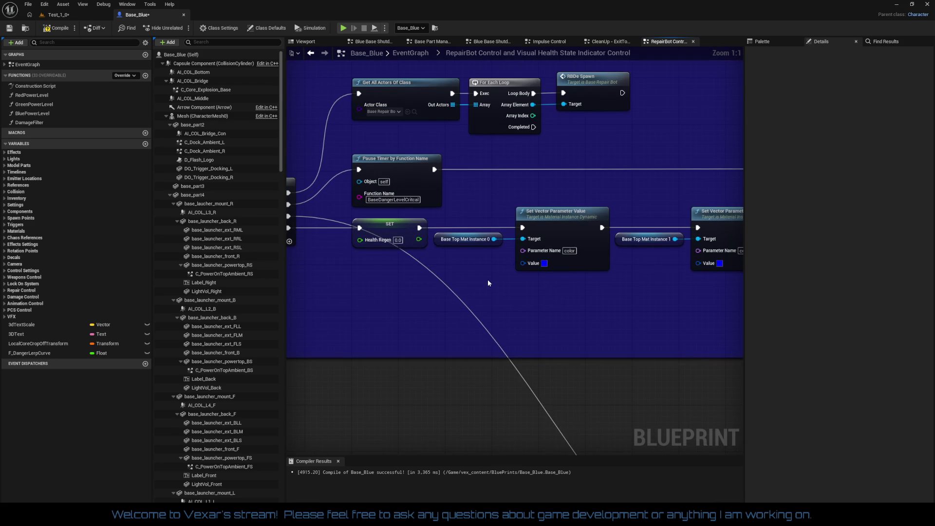
scroll(484, 279, "up", 1)
scroll(518, 246, "down", 3)
mouse_move(650, 317)
left_mouse_down()
mouse_move(629, 292)
mouse_move(541, 288)
mouse_move(639, 331)
mouse_move(575, 320)
mouse_move(536, 332)
mouse_move(411, 263)
mouse_move(450, 299)
mouse_move(640, 275)
mouse_move(735, 281)
mouse_move(526, 279)
left_mouse_up()
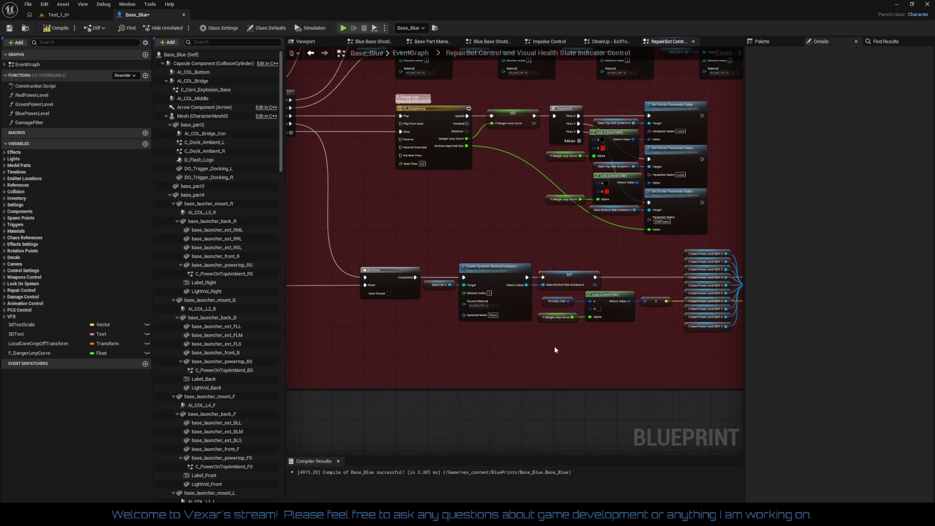
- Shift the FX Color Red and F Danger Lerp Curve nodes to the right
scroll(597, 333, "up", 1)
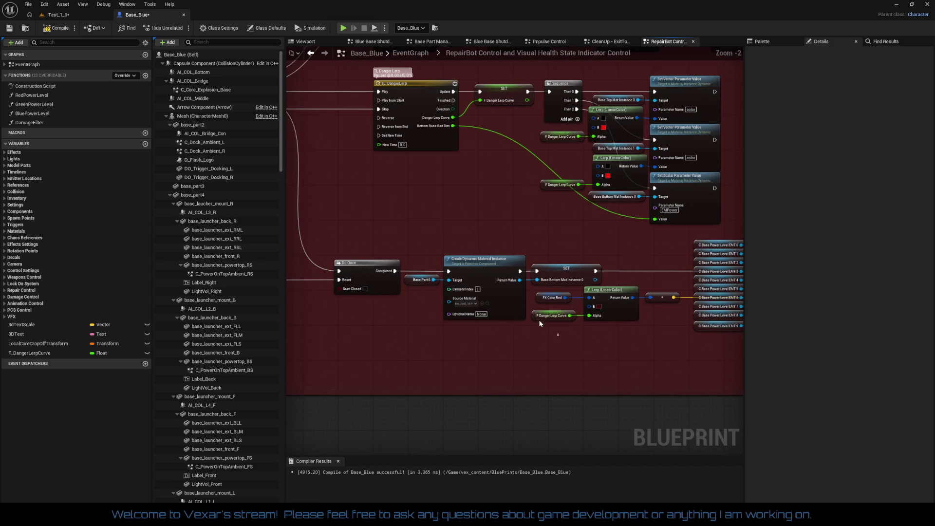
mouse_move(554, 330)
left_mouse_down()
mouse_move(538, 293)
mouse_move(548, 299)
left_mouse_up()
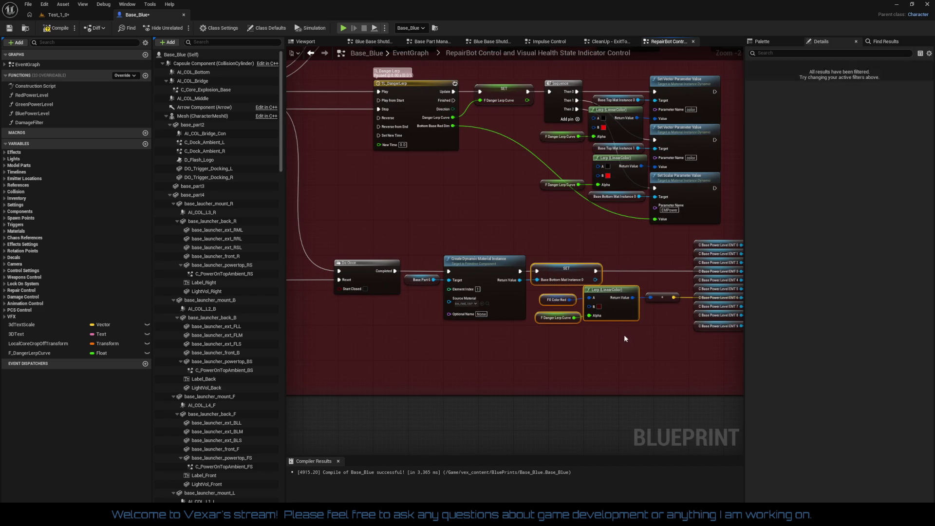
right_click(566, 335)
right_click(564, 334)
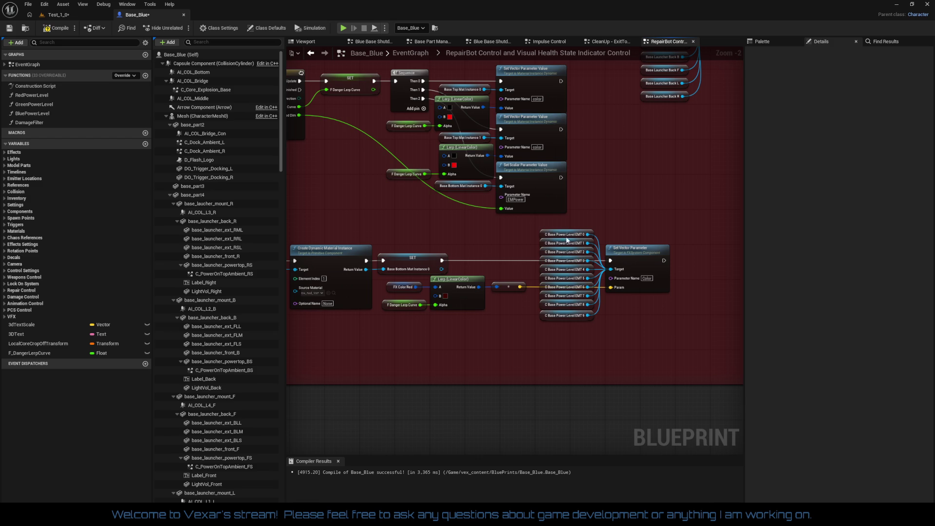
- Nudge the Power Level EMT 9 node up into line with the column
mouse_move(557, 316)
left_mouse_down()
mouse_move(556, 306)
mouse_move(556, 317)
mouse_move(622, 330)
mouse_move(660, 315)
mouse_move(589, 414)
left_mouse_up()
left_click(575, 350)
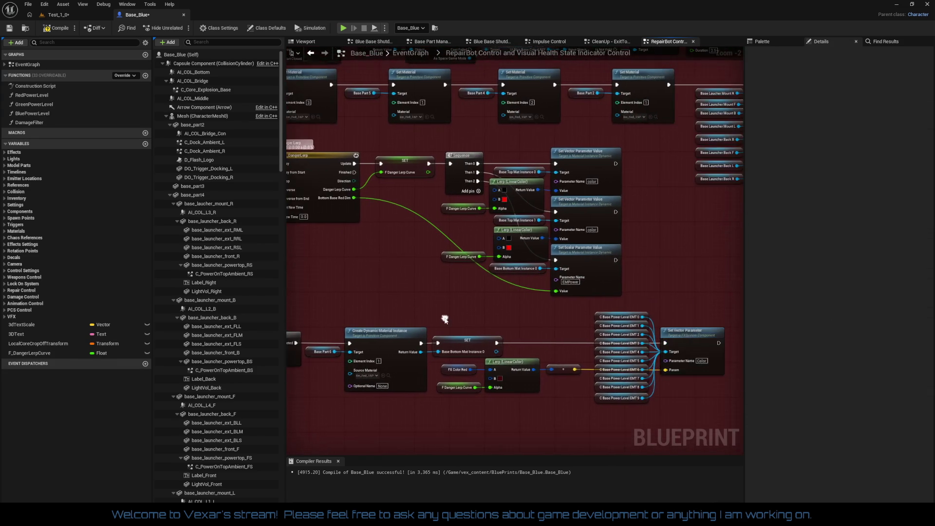
scroll(449, 294, "up", 2)
scroll(416, 294, "down", 2)
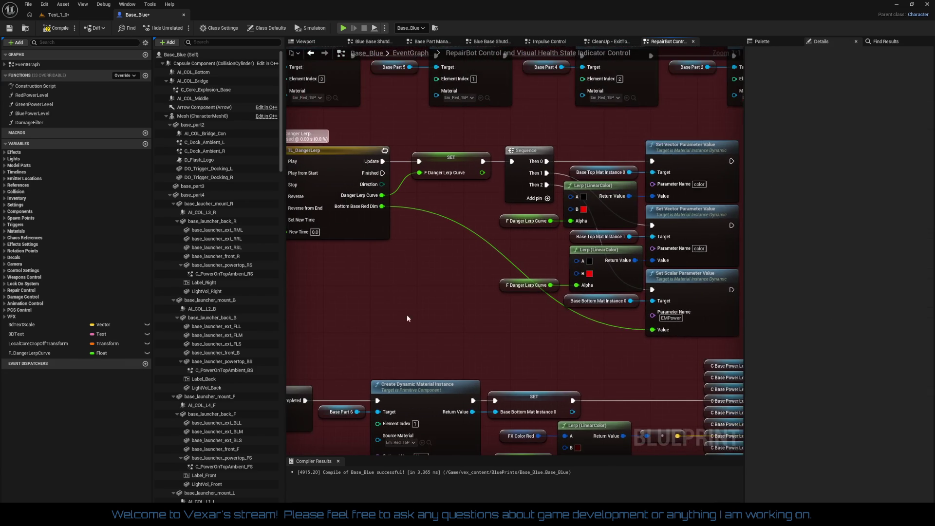
mouse_move(462, 306)
left_mouse_down()
mouse_move(524, 389)
mouse_move(497, 374)
mouse_move(537, 417)
left_mouse_up()
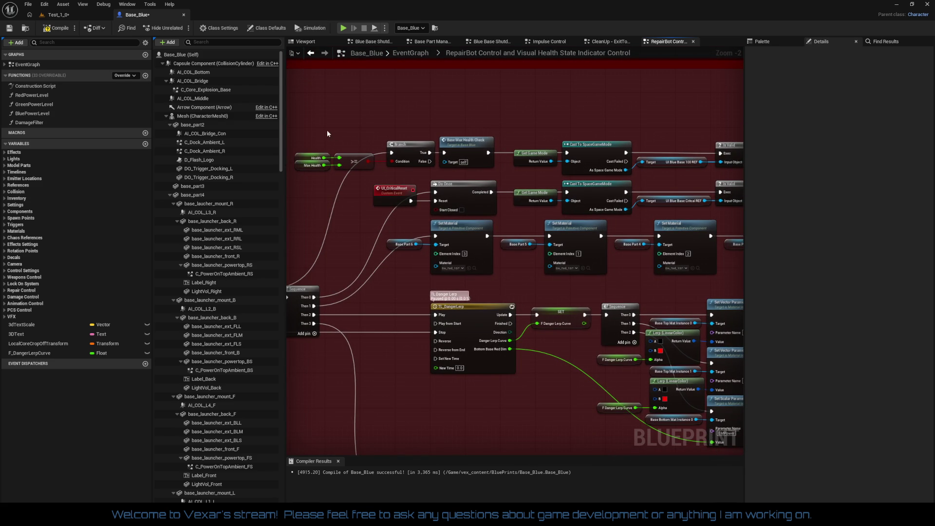
- Lower the Base Top getter so it heads the Base Launcher node column by the Set Material nodes
left_click_drag(492, 134, 380, 175)
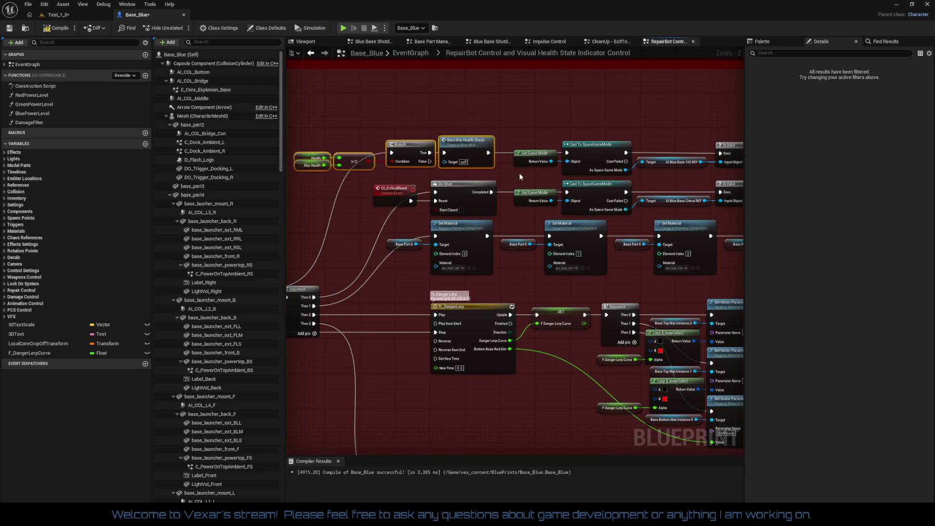
left_click_drag(516, 174, 431, 180)
left_click(565, 185)
left_click_drag(658, 186, 485, 179)
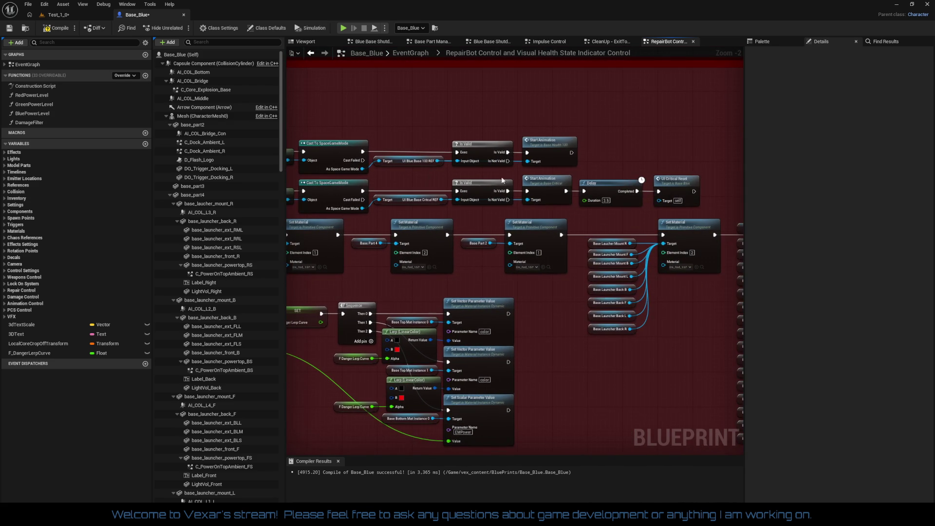
left_click_drag(555, 331, 437, 295)
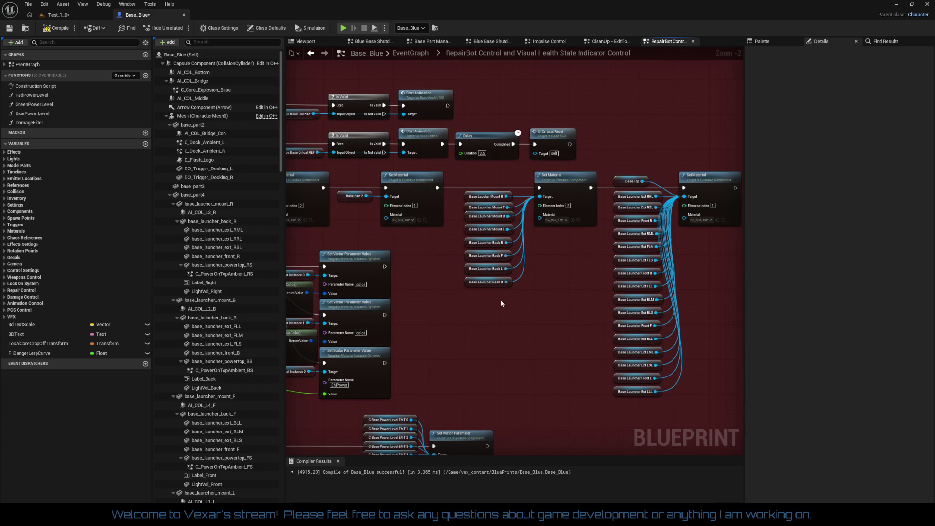
left_click_drag(508, 301, 408, 294)
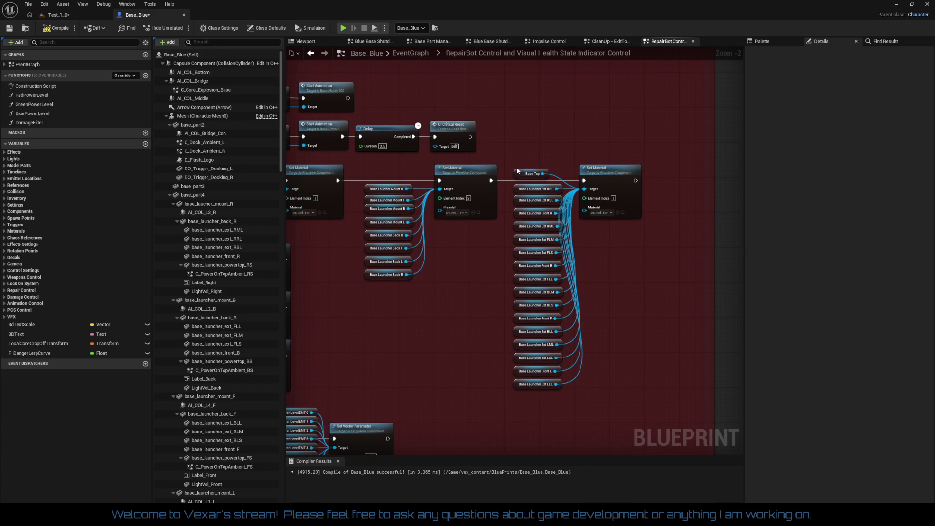
mouse_move(518, 169)
left_mouse_down()
mouse_move(531, 195)
mouse_move(551, 395)
mouse_move(523, 392)
left_mouse_up()
mouse_move(522, 165)
left_mouse_down()
mouse_move(522, 190)
mouse_move(535, 188)
mouse_move(527, 189)
mouse_move(510, 323)
mouse_move(517, 407)
left_mouse_up()
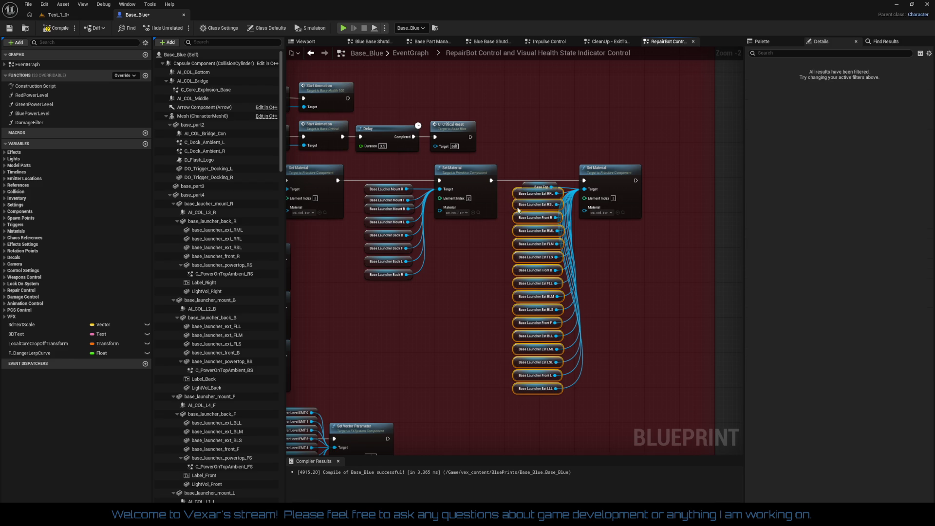
- Align the launcher node column along Base Top with Q
left_click_drag(517, 199, 518, 200)
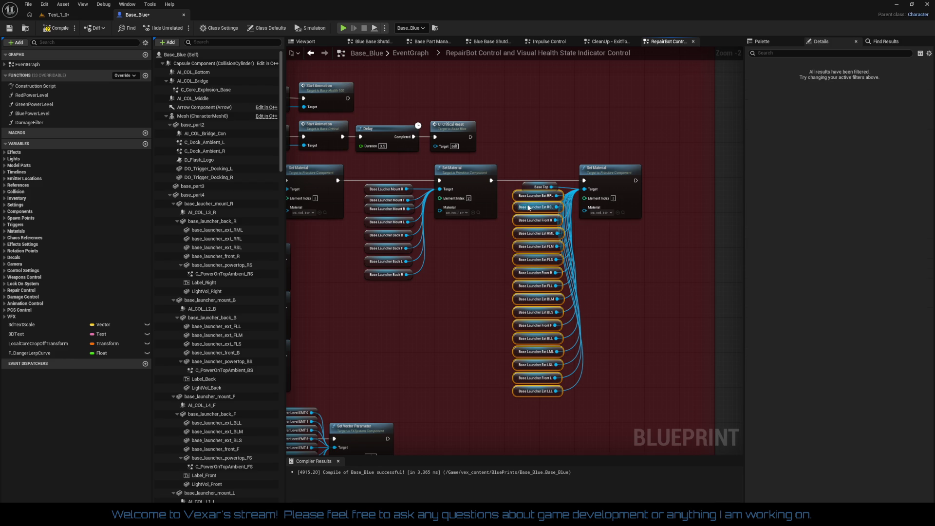
left_click(519, 201)
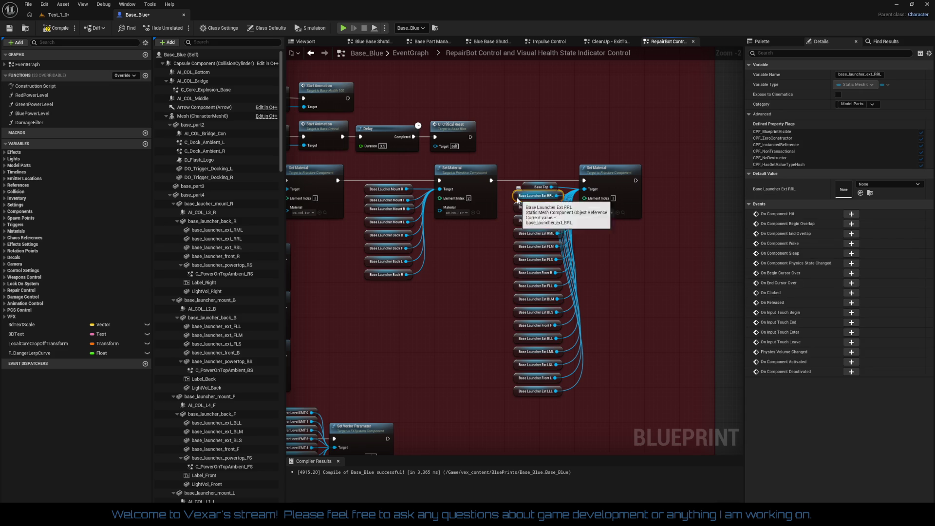
left_click_drag(508, 193, 522, 403)
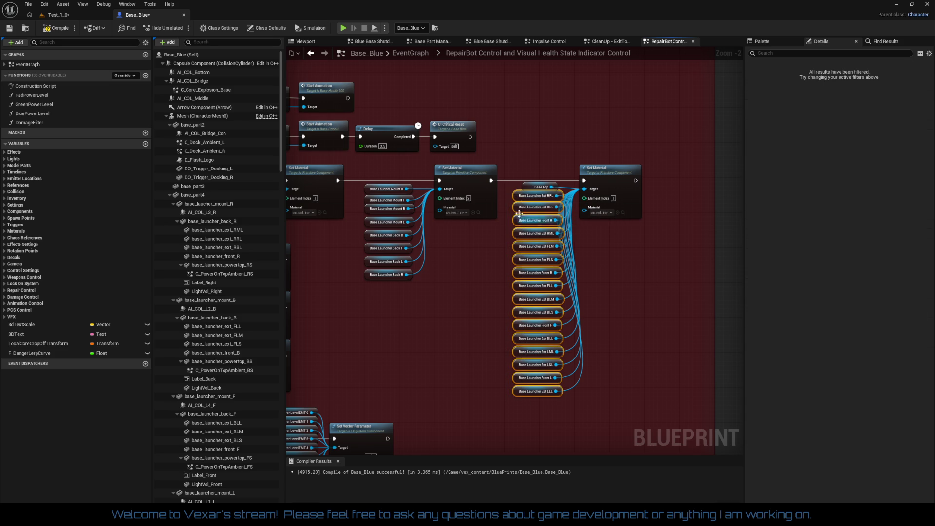
left_click(528, 188)
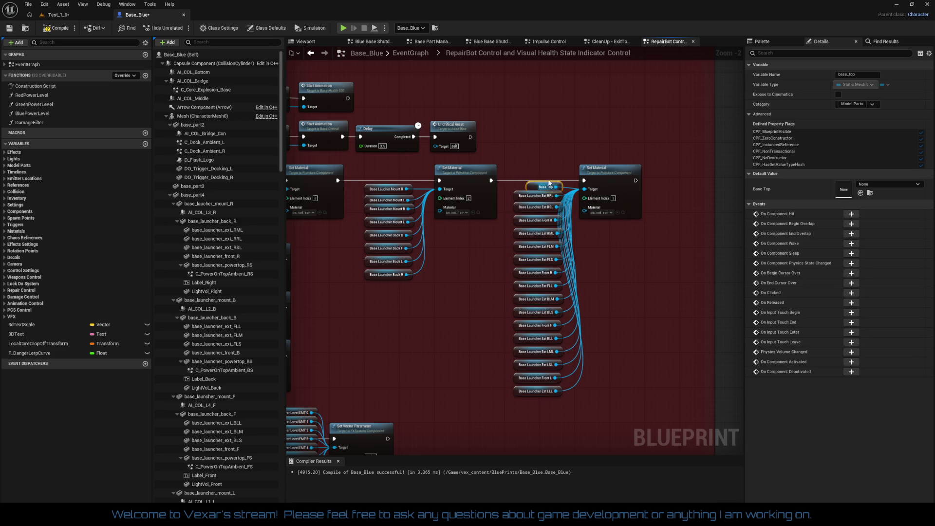
key("q")
left_click(630, 201, "shift")
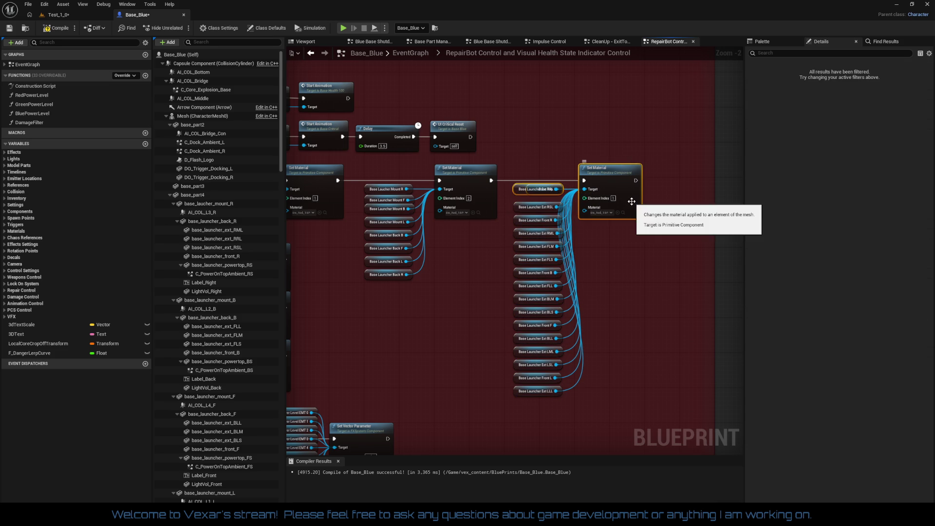
left_click(593, 241)
- Stack Ext RRL, RML, BLM, BLS, Front F, BLL, LML, LSL, Front L and LLL tightly under Base Top
left_click(522, 192)
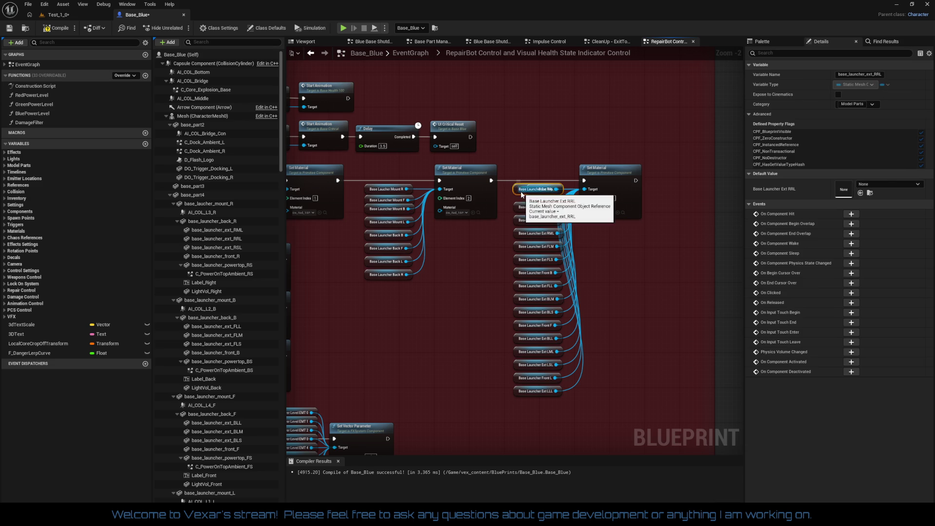
left_click_drag(521, 191, 522, 197)
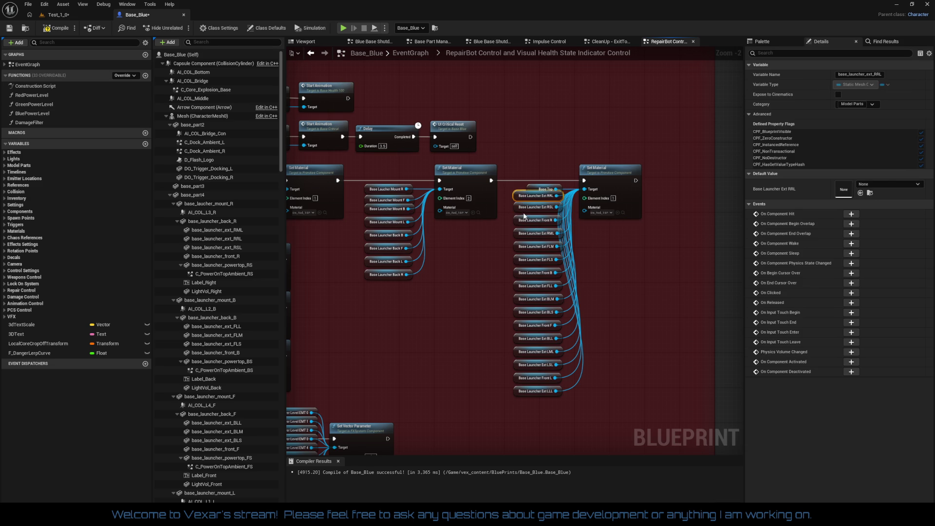
mouse_move(521, 217)
left_mouse_down()
mouse_move(520, 279)
mouse_move(521, 258)
left_mouse_up()
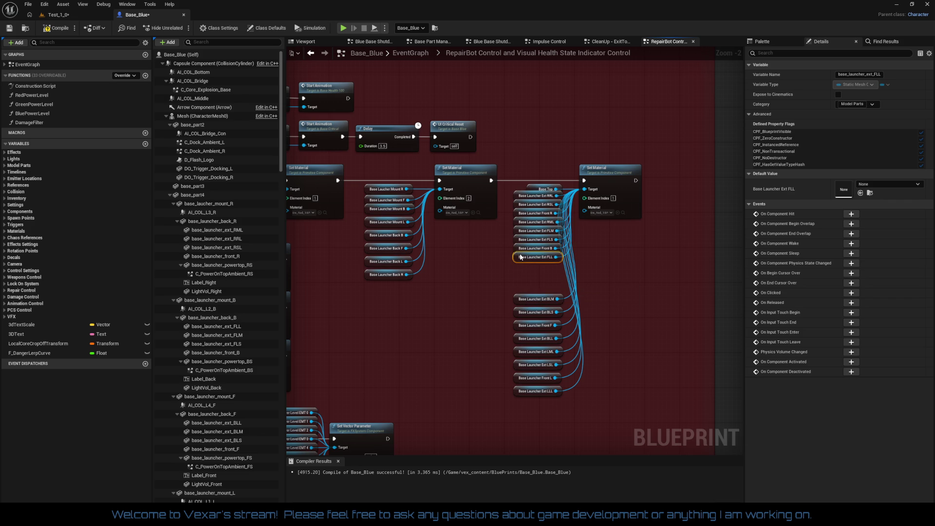
left_click_drag(519, 295, 519, 262)
left_click_drag(520, 315, 520, 277)
left_click_drag(518, 332, 521, 289)
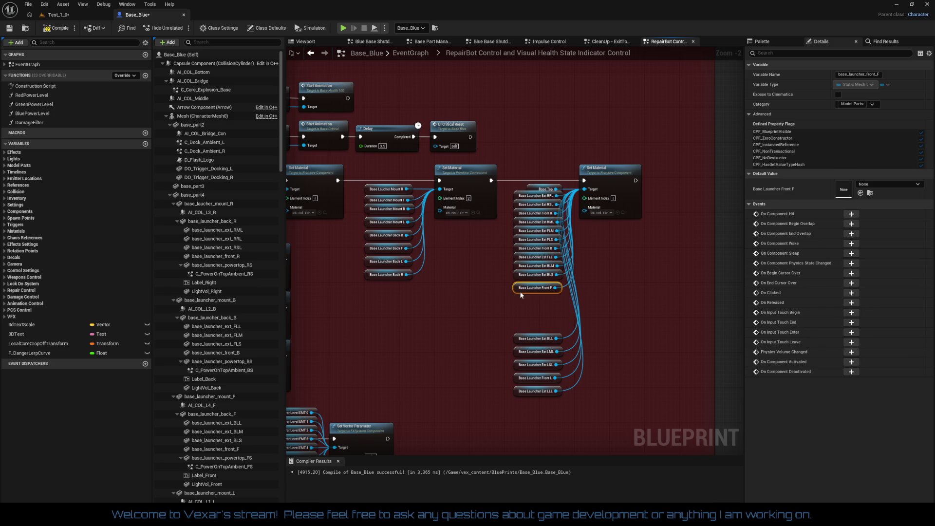
left_click_drag(521, 339, 519, 296)
mouse_move(524, 352)
left_mouse_down()
mouse_move(523, 278)
mouse_move(525, 307)
left_mouse_up()
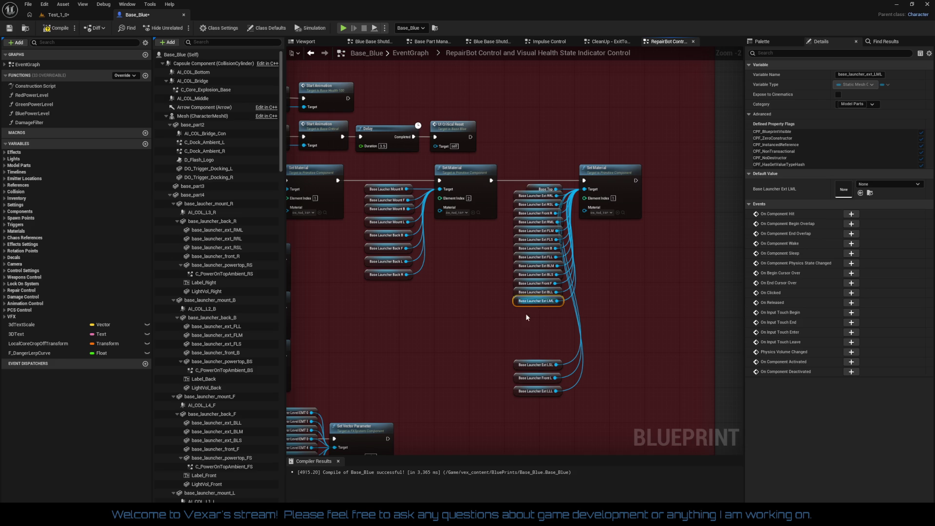
left_click_drag(520, 360, 519, 305)
mouse_move(521, 378)
left_mouse_down()
mouse_move(521, 311)
mouse_move(521, 320)
left_mouse_up()
left_click_drag(516, 392, 520, 329)
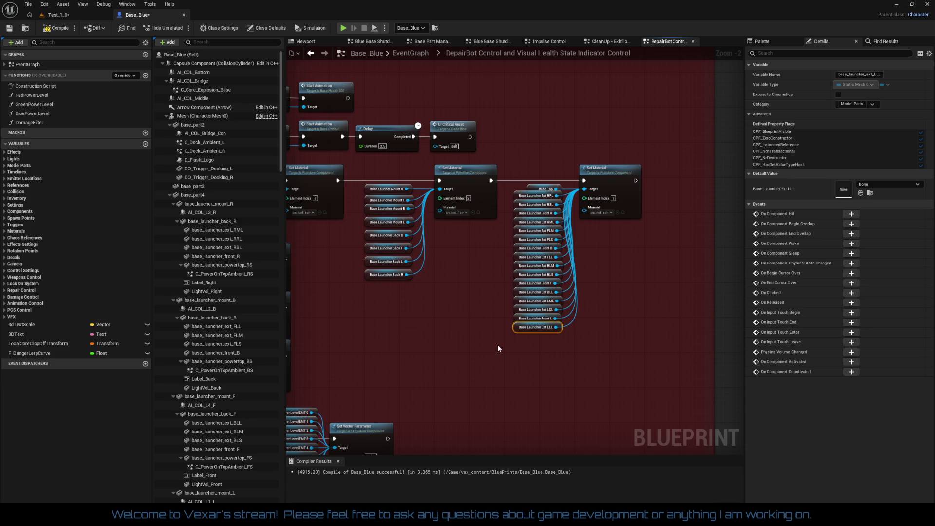
scroll(497, 346, "up", 2)
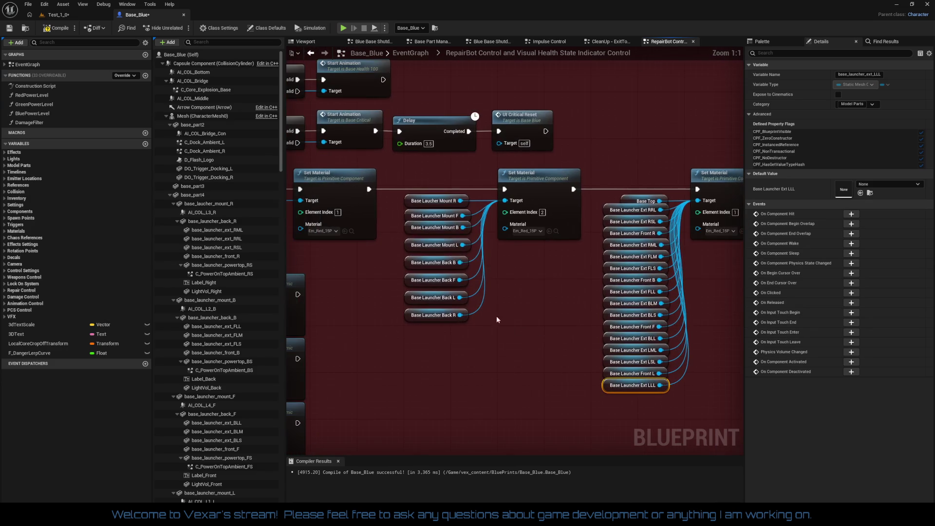
- Move Mount B and Back B, F, L and R up under Mount F to close the column
left_click_drag(487, 276, 518, 259)
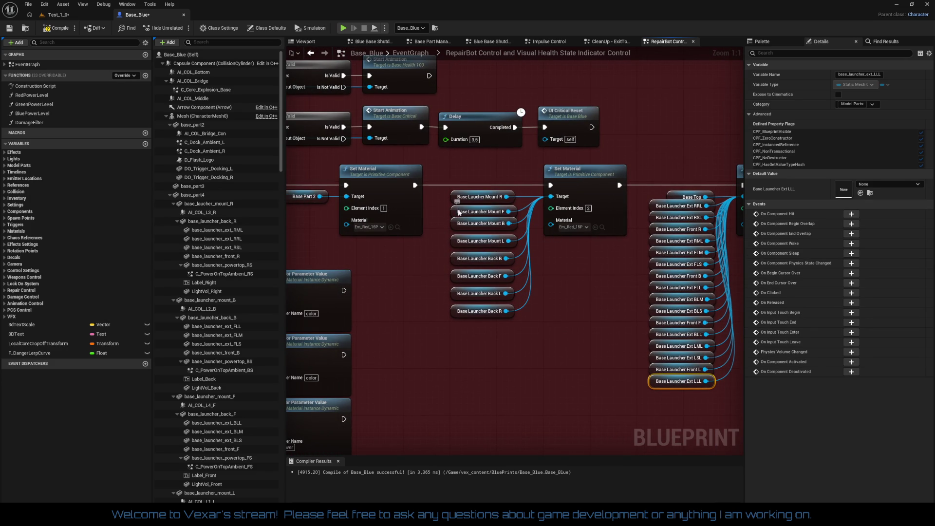
left_click_drag(460, 212, 459, 228)
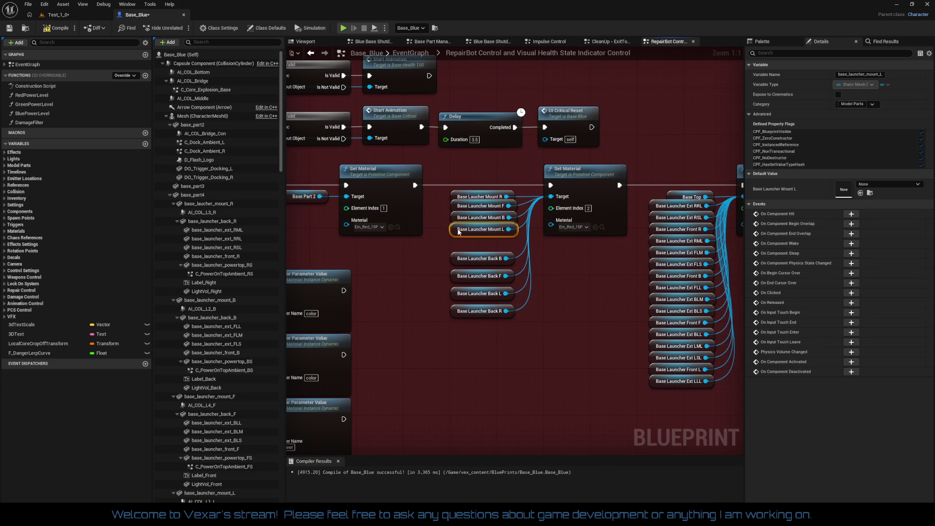
left_click_drag(453, 261, 455, 244)
left_click_drag(458, 283, 458, 260)
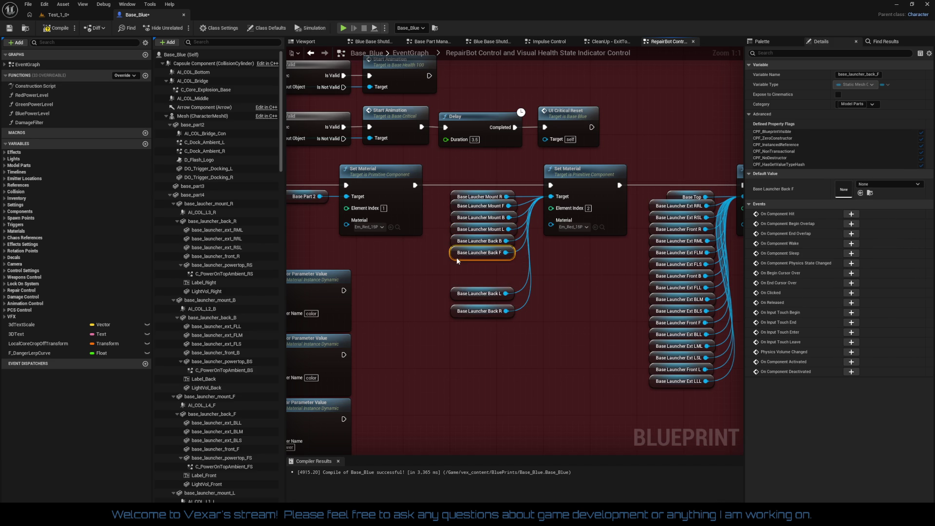
left_click_drag(455, 294, 458, 269)
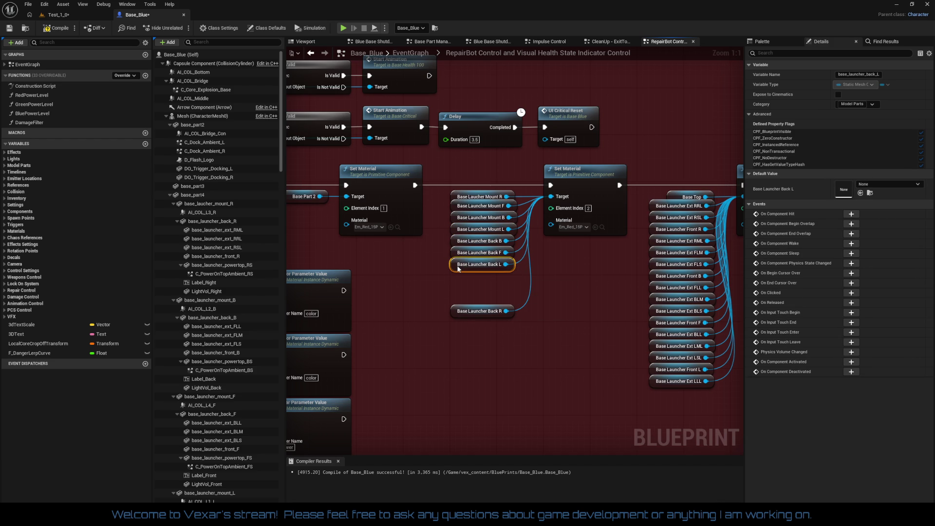
left_click_drag(460, 308, 467, 276)
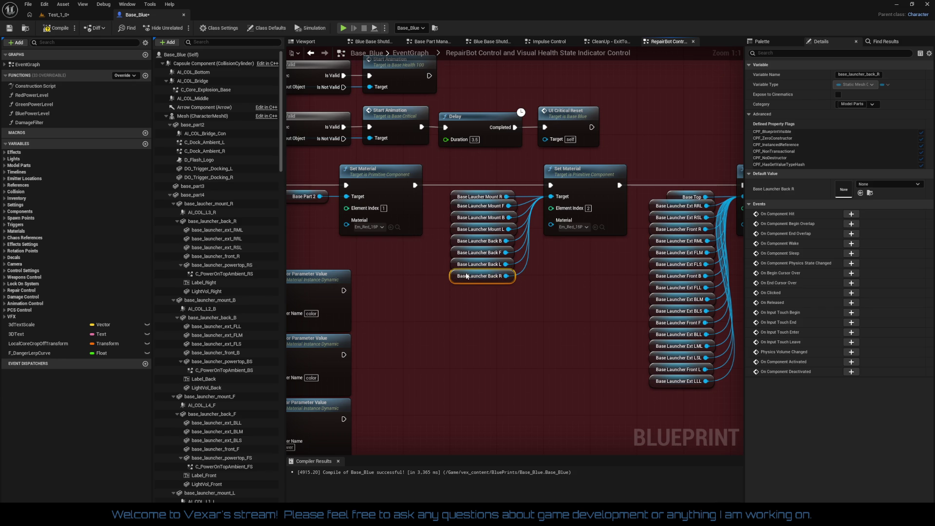
scroll(491, 317, "down", 2)
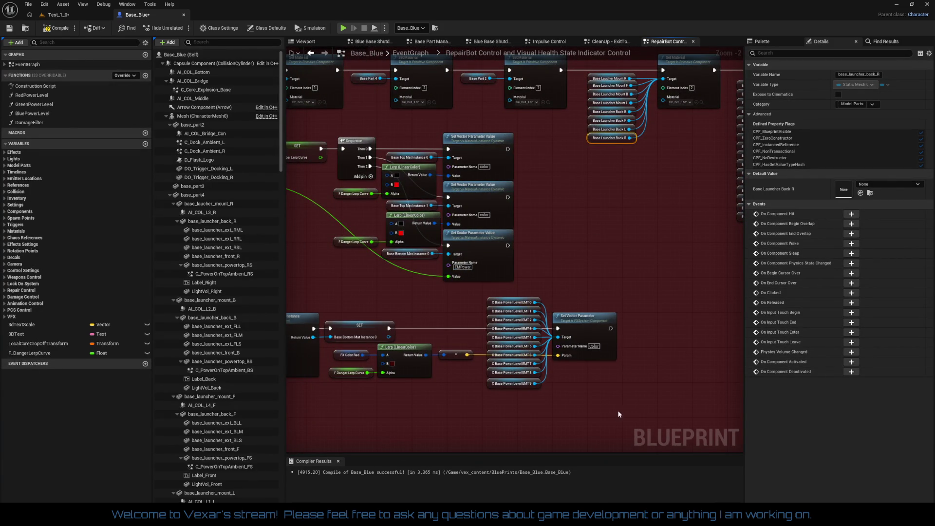
- Nudge EMT 9, 1, 3 and 6 into an even column, undoing one misplaced move
scroll(612, 372, "up", 2)
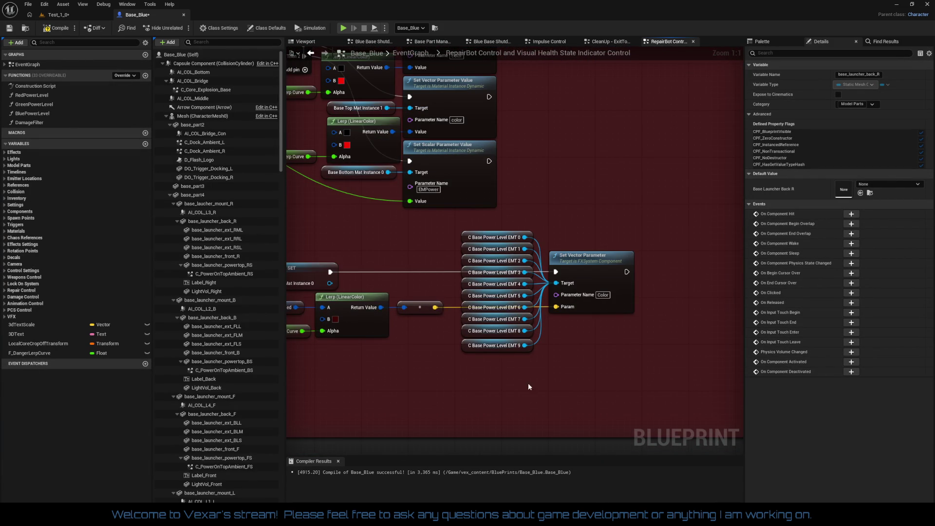
left_click_drag(470, 346, 471, 339)
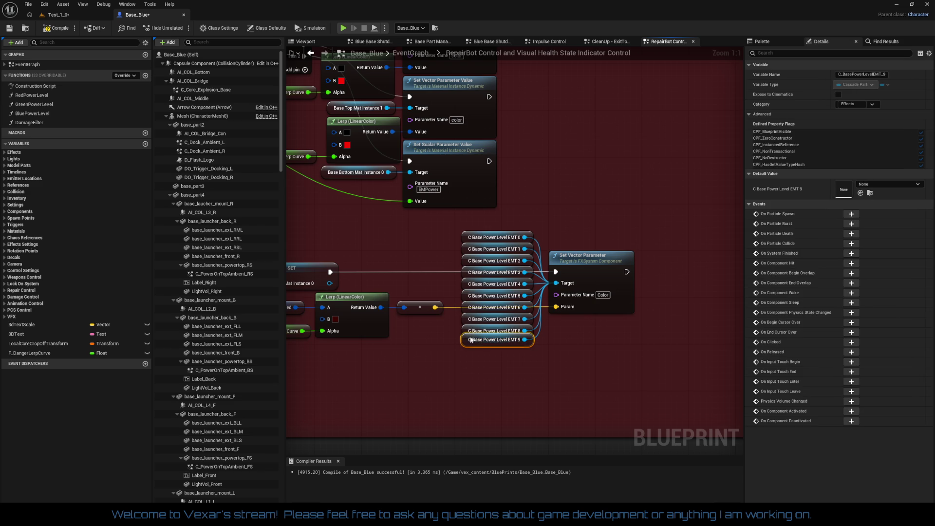
left_click(490, 372)
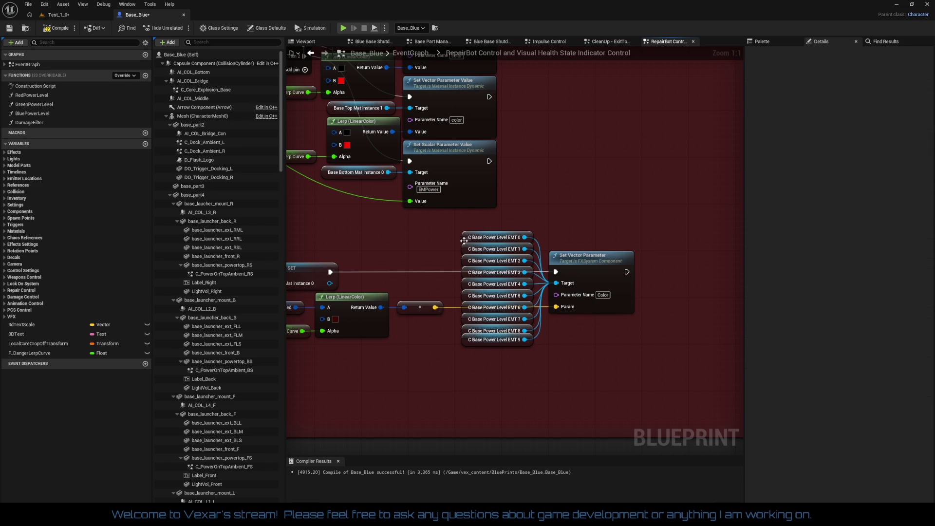
left_click_drag(466, 249, 465, 273)
key("ctrl+z")
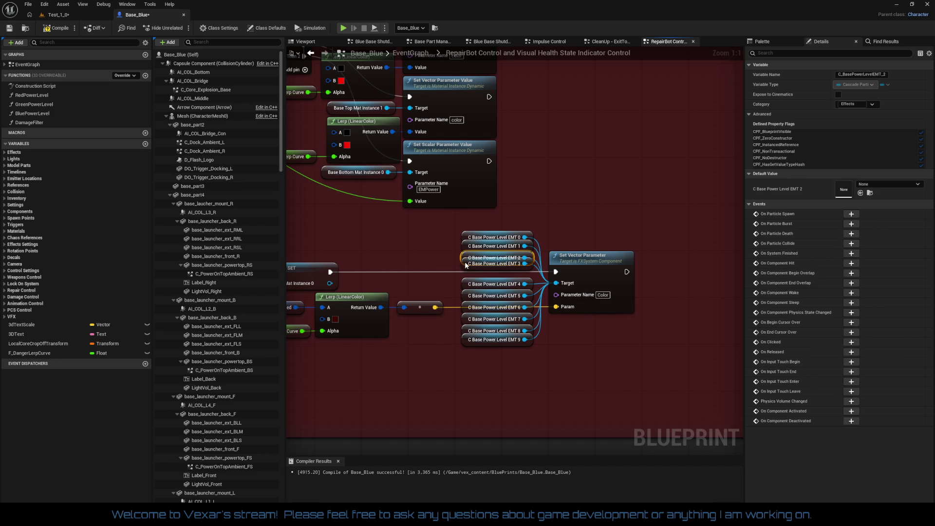
left_click_drag(467, 269, 464, 294)
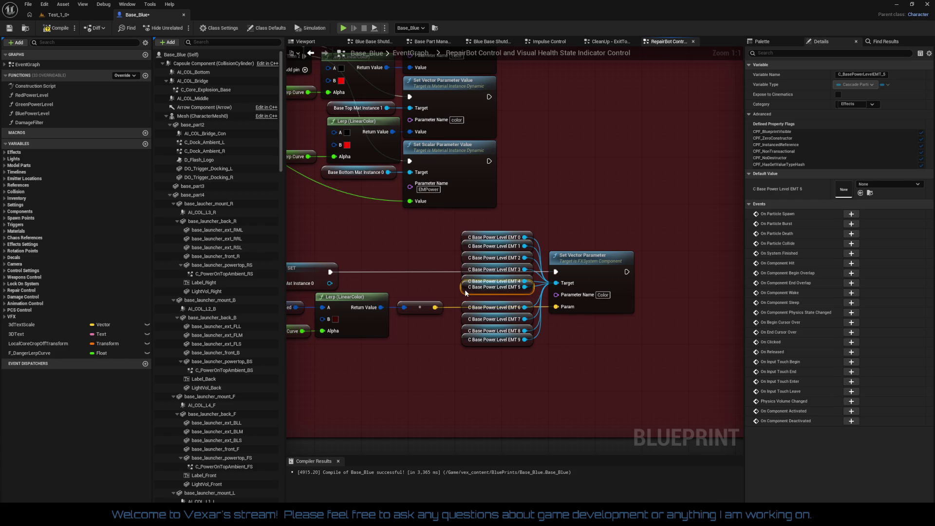
left_click_drag(468, 310, 468, 332)
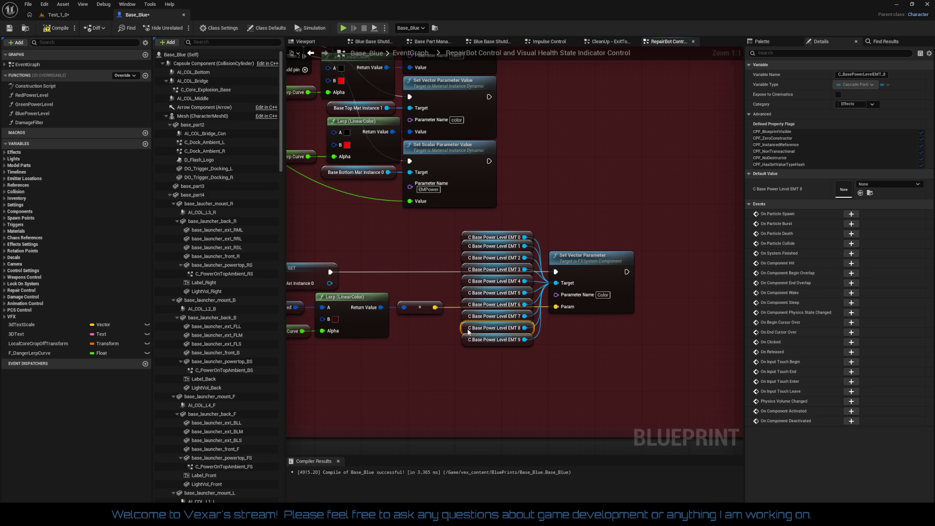
left_click(470, 339)
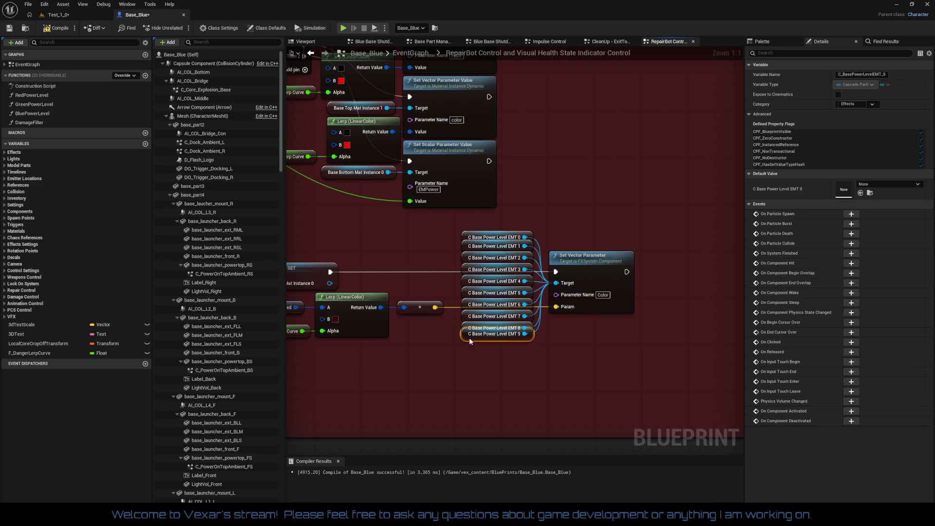
left_click(495, 352)
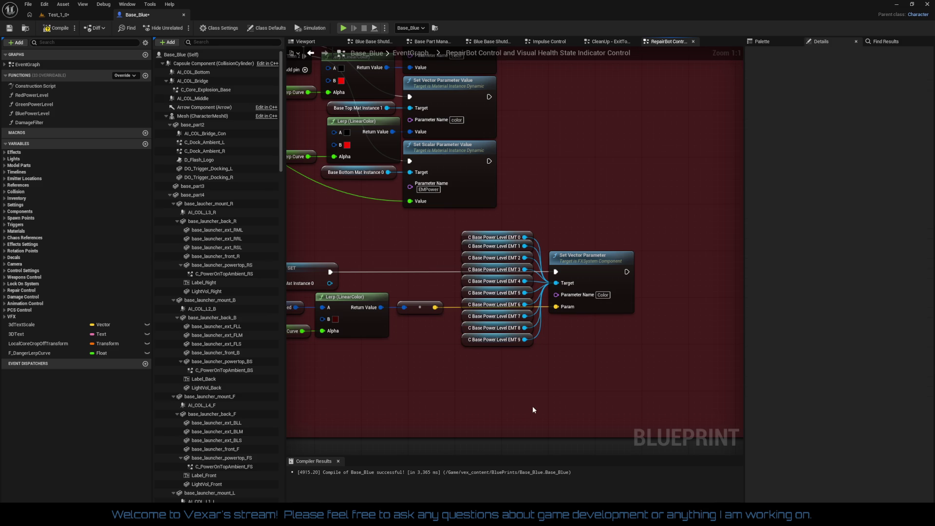
mouse_move(533, 406)
left_mouse_down()
mouse_move(587, 439)
mouse_move(731, 390)
mouse_move(668, 430)
mouse_move(744, 336)
left_mouse_up()
mouse_move(668, 337)
left_mouse_down()
mouse_move(438, 382)
mouse_move(422, 396)
mouse_move(370, 311)
mouse_move(453, 400)
mouse_move(499, 485)
left_mouse_up()
mouse_move(499, 405)
left_mouse_down()
mouse_move(521, 452)
mouse_move(494, 453)
left_mouse_up()
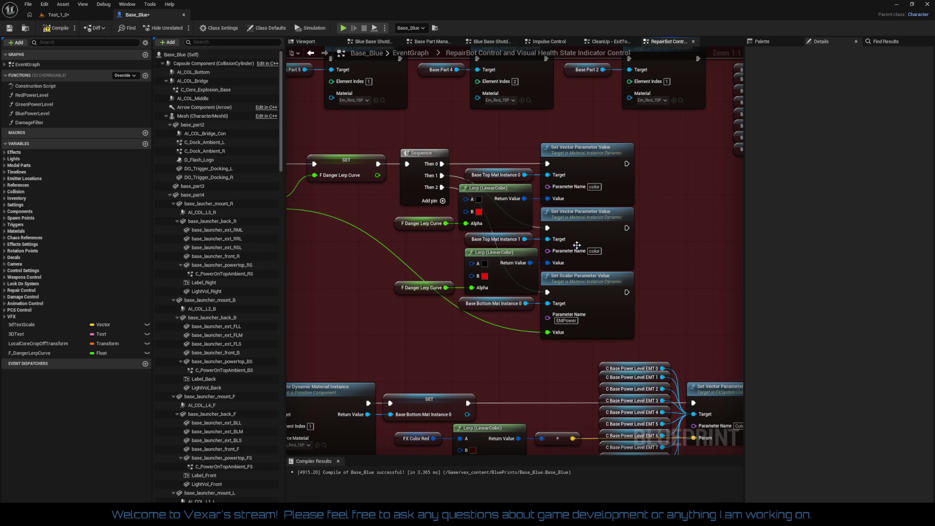
- Shift the F Danger Lerp Curve SET node left and the Sequence node right
left_click_drag(471, 349, 537, 367)
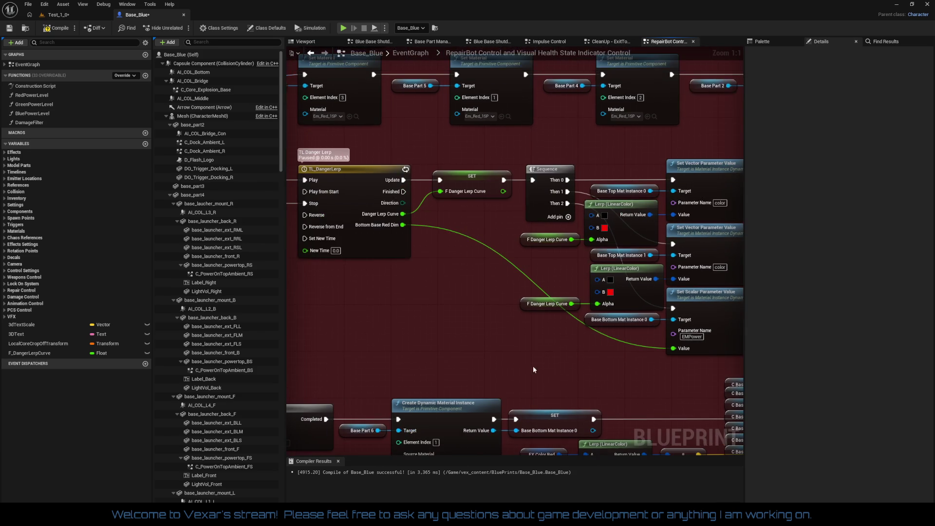
left_click_drag(466, 179, 454, 178)
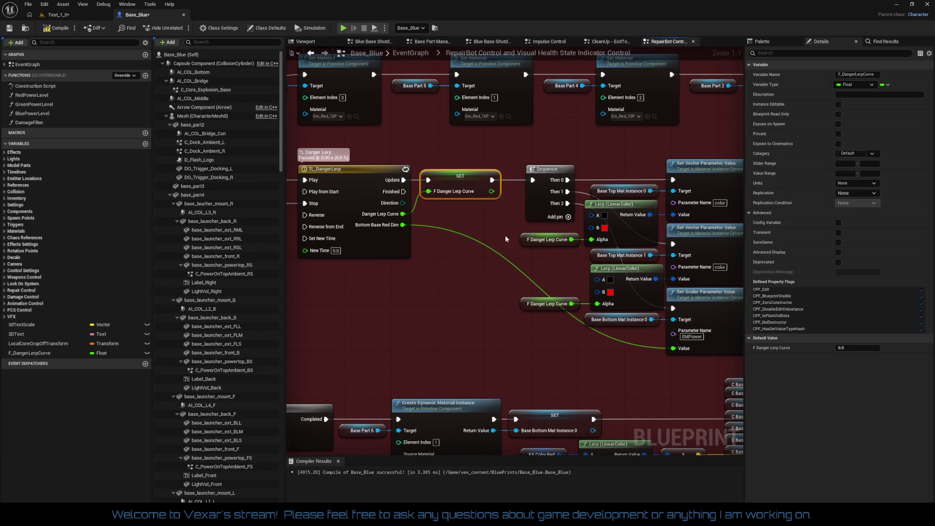
mouse_move(540, 204)
left_mouse_down()
mouse_move(541, 165)
mouse_move(630, 345)
left_mouse_up()
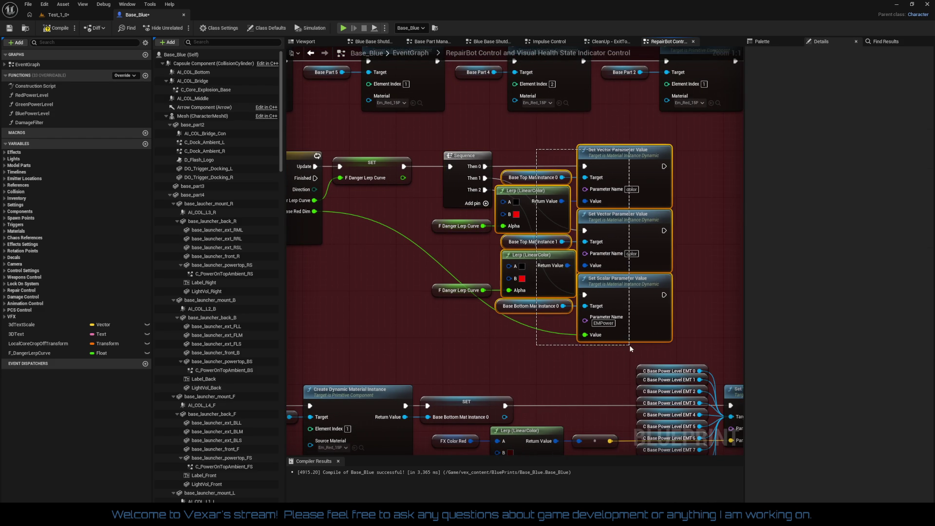
- Move the Lerp and Set Parameter node group slightly right
left_click_drag(464, 325, 441, 225)
left_click_drag(639, 158, 643, 158)
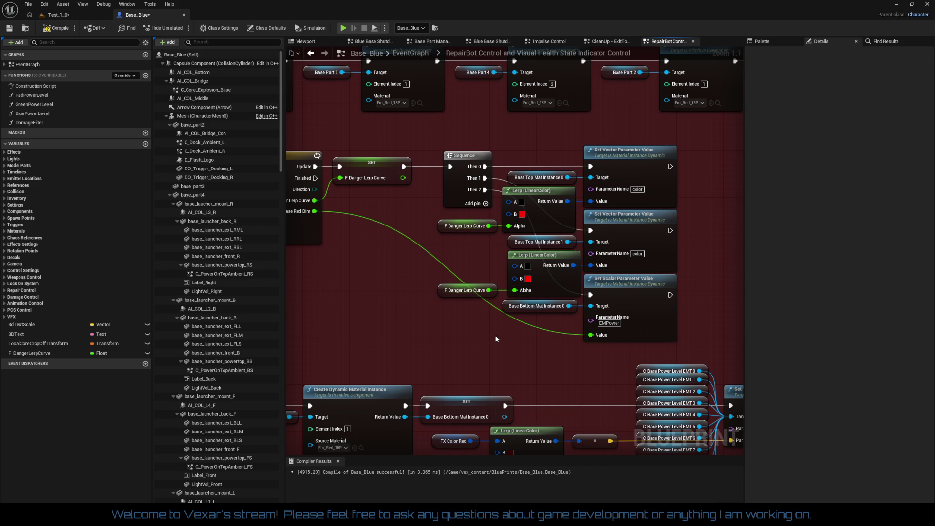
mouse_move(500, 361)
left_mouse_down()
mouse_move(362, 336)
mouse_move(293, 341)
mouse_move(527, 301)
mouse_move(641, 300)
mouse_move(560, 369)
mouse_move(679, 366)
left_mouse_up()
scroll(527, 300, "down", 1)
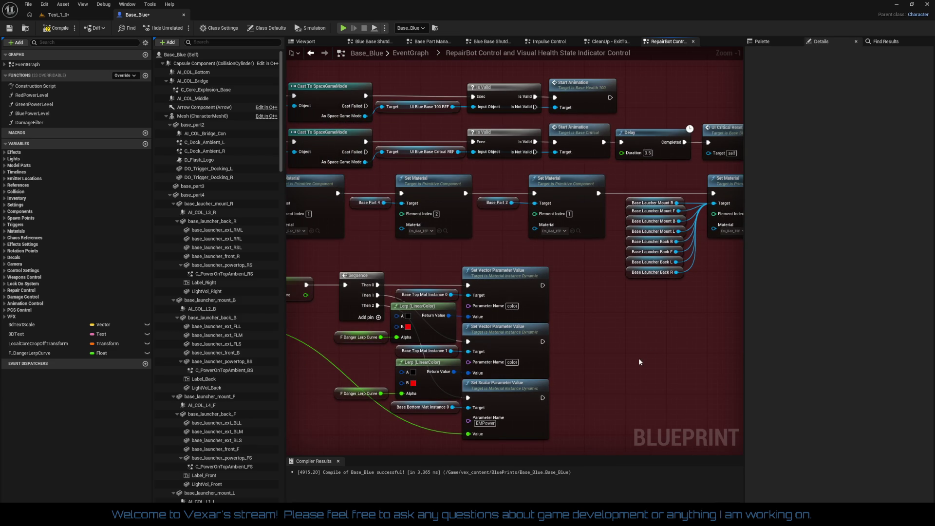
- Nudge UI Critical Reset right so its wire from the Delay runs straight
left_click_drag(621, 334, 648, 333)
left_click_drag(292, 244, 442, 243)
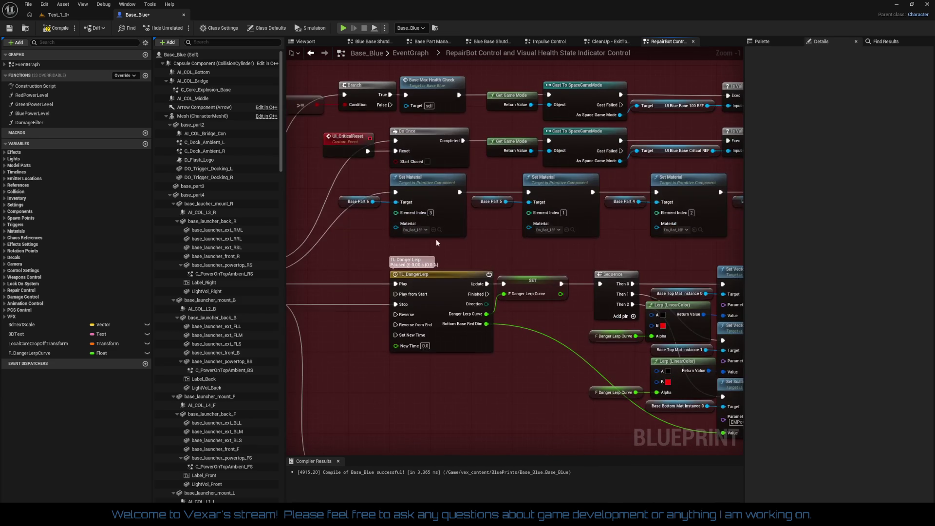
mouse_move(354, 190)
left_mouse_down()
mouse_move(741, 222)
mouse_move(666, 201)
mouse_move(662, 234)
mouse_move(435, 222)
left_mouse_up()
left_click(627, 242)
left_click_drag(533, 265, 644, 309)
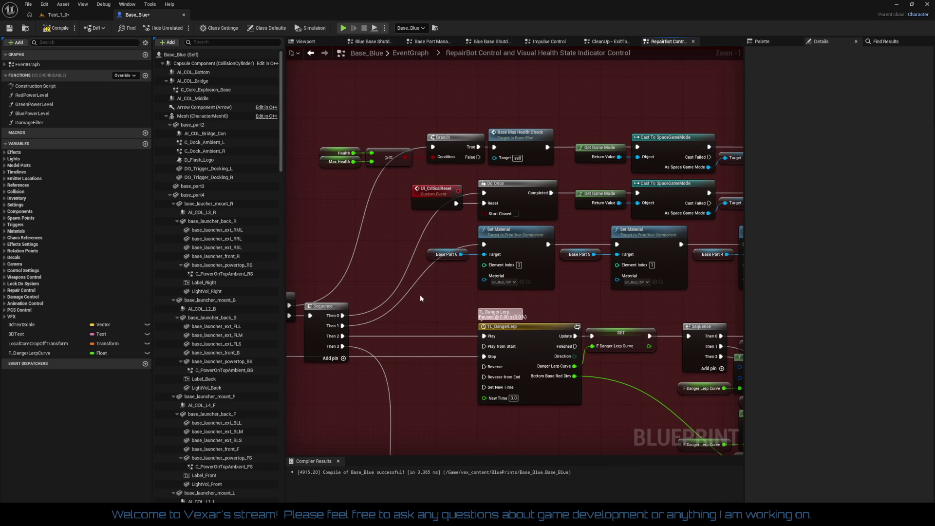
mouse_move(335, 118)
left_mouse_down()
mouse_move(468, 166)
mouse_move(520, 171)
mouse_move(496, 154)
mouse_move(331, 176)
mouse_move(618, 176)
mouse_move(492, 184)
left_mouse_up()
mouse_move(604, 179)
left_mouse_down()
mouse_move(604, 139)
mouse_move(603, 157)
left_mouse_up()
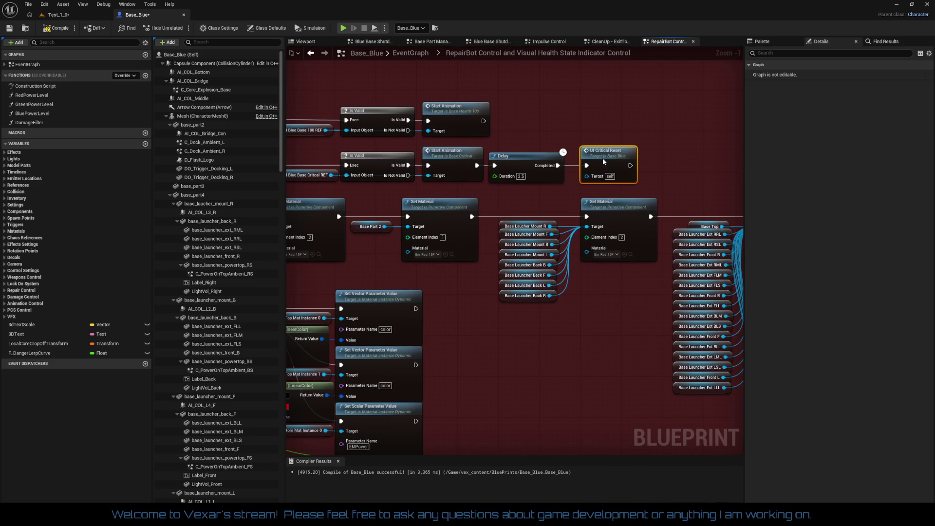
mouse_move(609, 321)
left_mouse_down()
mouse_move(610, 297)
mouse_move(685, 285)
left_mouse_up()
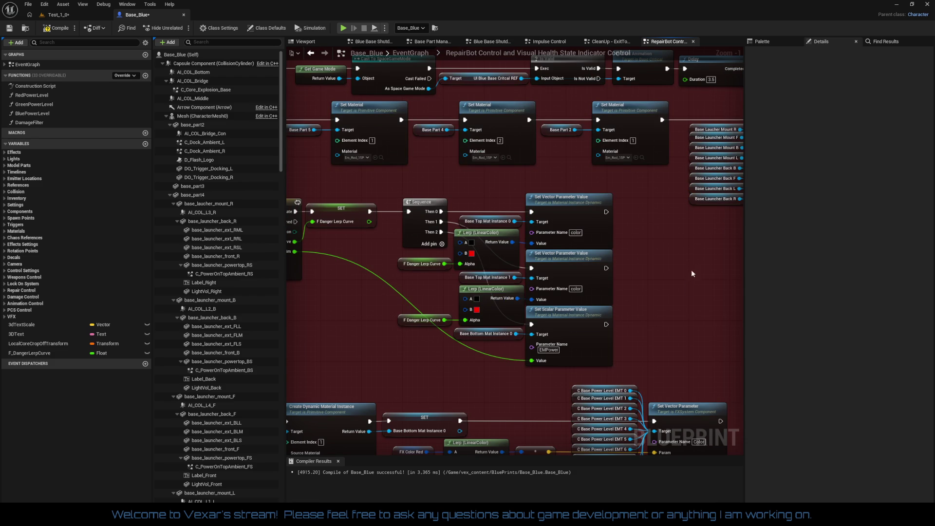
- Straighten the Do Once and Base Part 6 connections with Q
mouse_move(683, 296)
left_mouse_down()
mouse_move(501, 296)
mouse_move(568, 288)
mouse_move(446, 234)
left_mouse_up()
left_click(522, 174)
left_click(525, 273)
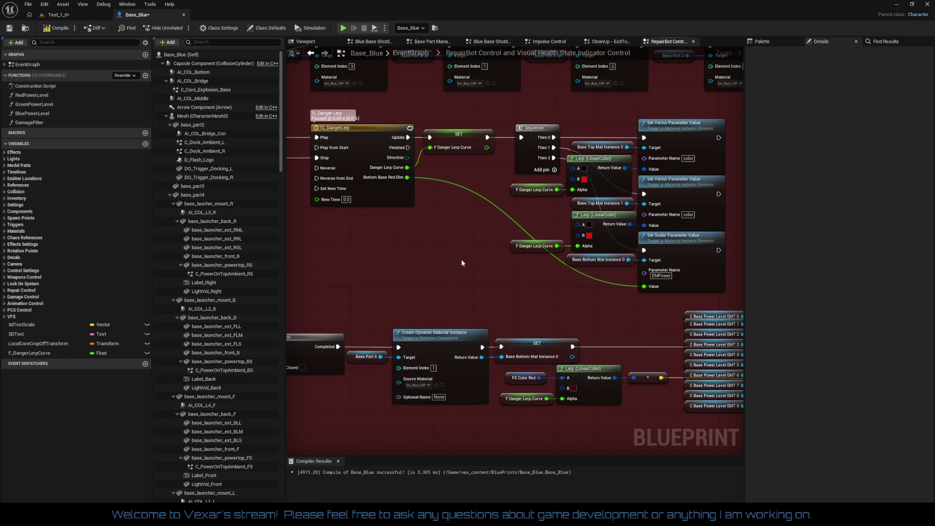
mouse_move(462, 263)
left_mouse_down()
mouse_move(508, 209)
mouse_move(544, 133)
mouse_move(544, 142)
left_mouse_up()
mouse_move(405, 176)
left_mouse_down()
mouse_move(558, 329)
mouse_move(297, 306)
mouse_move(364, 317)
mouse_move(595, 261)
left_mouse_up()
key("q")
left_click(552, 345)
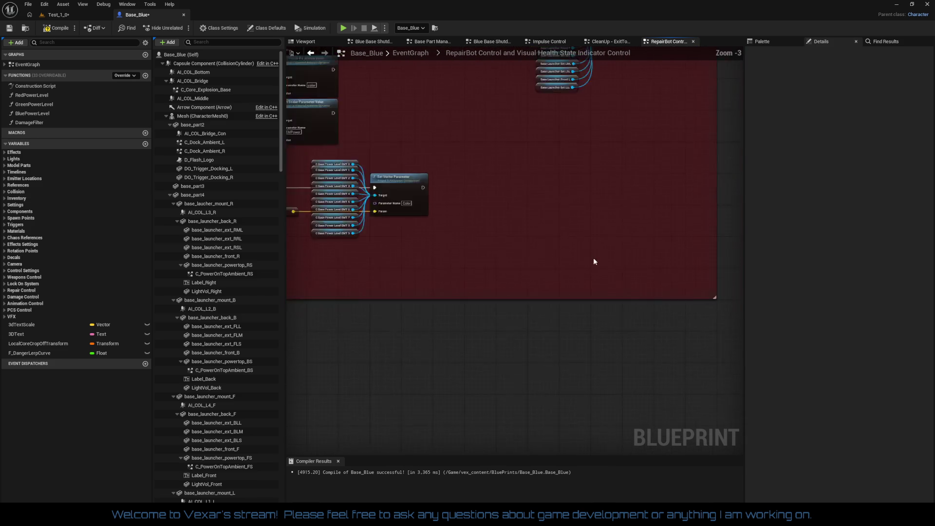
- Move the reroute knot on the BaseDangerLevelCritical exec wire lower and to the right
scroll(595, 261, "down", 3)
scroll(593, 298, "up", 1)
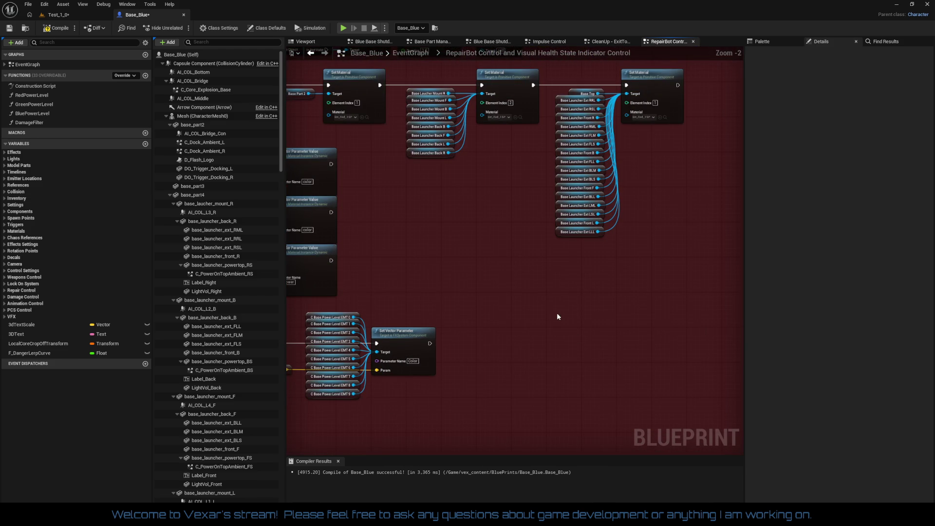
scroll(558, 310, "up", 1)
mouse_move(419, 284)
left_mouse_down()
mouse_move(585, 324)
mouse_move(603, 342)
left_mouse_up()
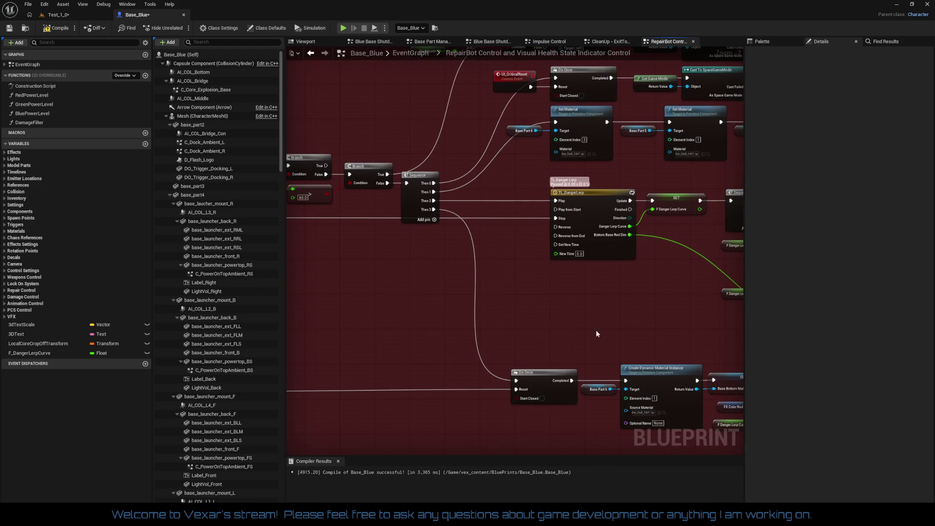
left_click_drag(476, 316, 510, 282)
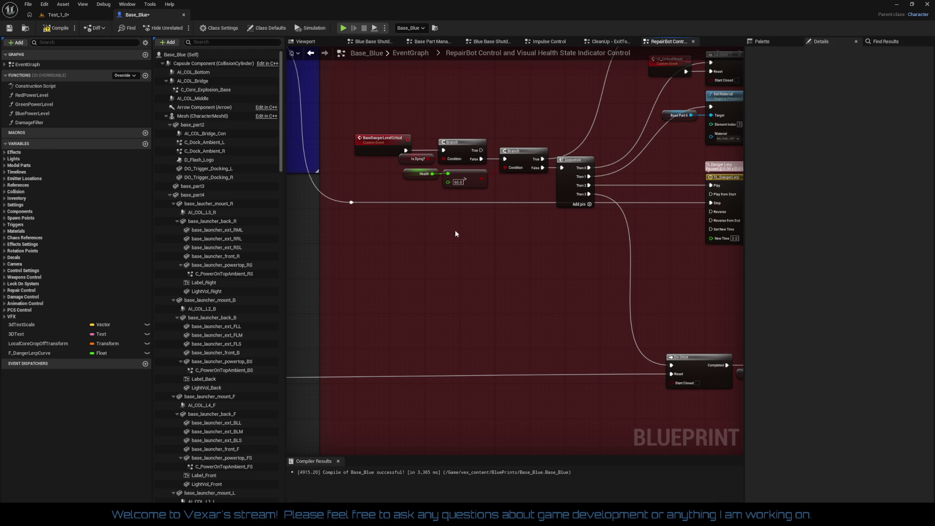
left_click(351, 203)
mouse_move(355, 207)
left_mouse_down()
mouse_move(400, 245)
mouse_move(448, 239)
mouse_move(407, 230)
left_mouse_up()
scroll(448, 235, "up", 1)
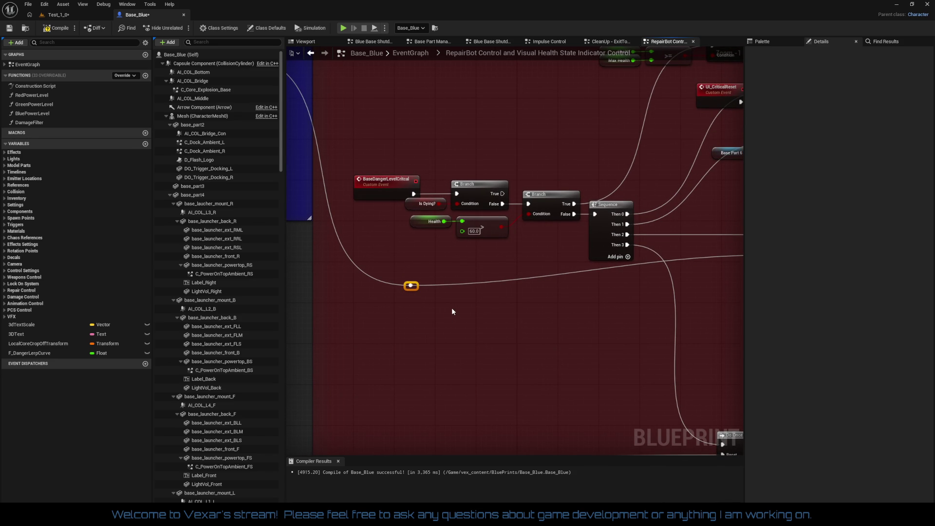
mouse_move(443, 331)
left_mouse_down()
mouse_move(390, 278)
mouse_move(419, 341)
left_mouse_up()
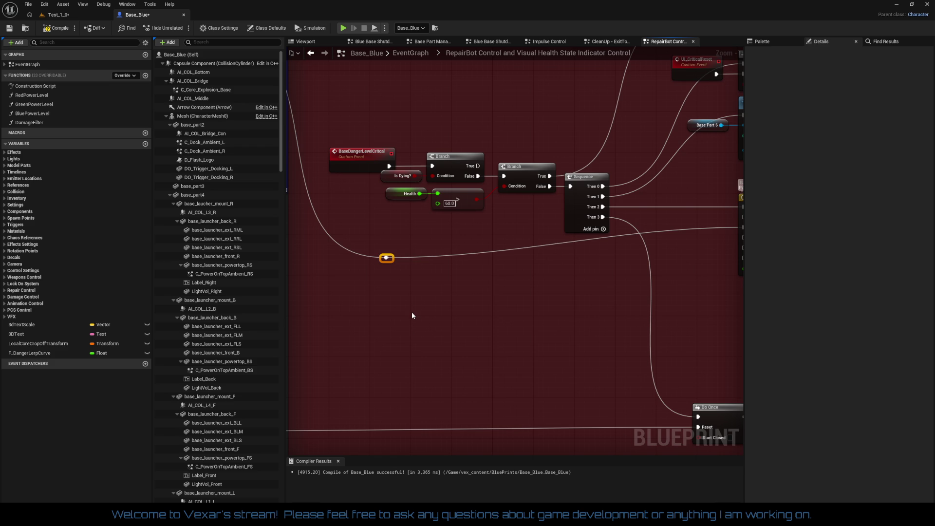
- Reposition the reroute knots so the long wires to Set Vector Parameter run flat
left_click(386, 257)
mouse_move(392, 260)
left_mouse_down()
mouse_move(510, 266)
mouse_move(652, 254)
mouse_move(702, 230)
left_mouse_up()
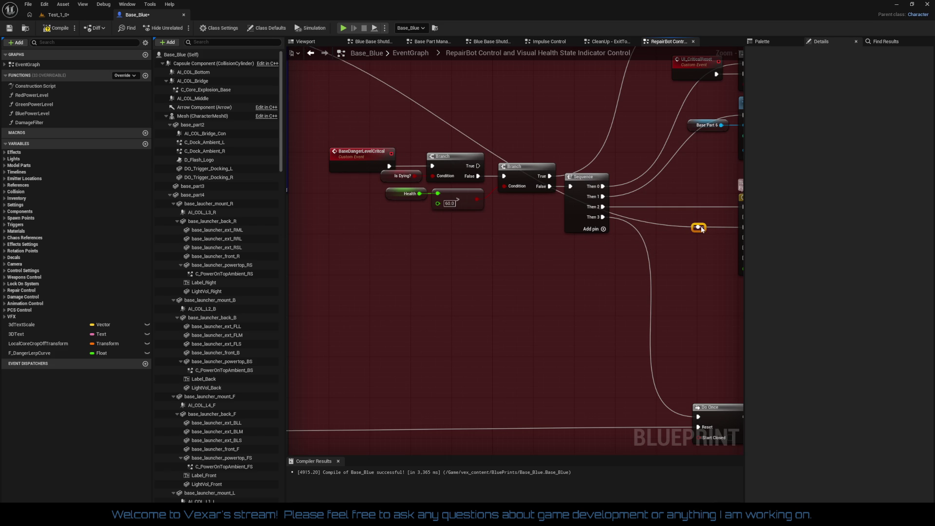
mouse_move(593, 281)
left_mouse_down()
mouse_move(428, 305)
mouse_move(432, 294)
mouse_move(827, 322)
mouse_move(858, 366)
left_mouse_up()
mouse_move(488, 317)
left_mouse_down()
mouse_move(721, 297)
mouse_move(760, 307)
mouse_move(779, 337)
left_mouse_up()
mouse_move(355, 114)
left_mouse_down()
mouse_move(570, 140)
mouse_move(478, 146)
left_mouse_up()
mouse_move(313, 146)
left_mouse_down()
mouse_move(493, 143)
mouse_move(545, 225)
mouse_move(542, 263)
mouse_move(553, 267)
mouse_move(342, 180)
mouse_move(471, 229)
left_mouse_up()
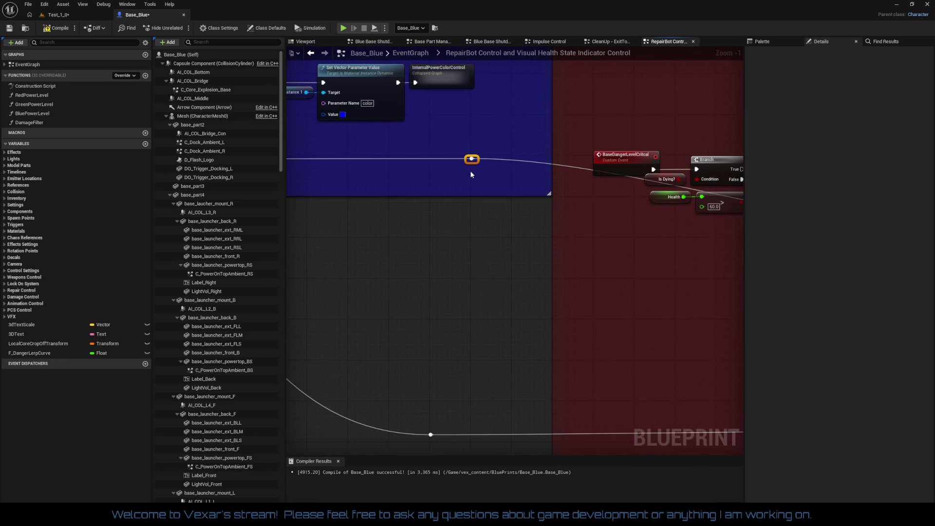
mouse_move(477, 162)
left_mouse_down()
mouse_move(476, 250)
mouse_move(477, 236)
mouse_move(572, 274)
mouse_move(311, 273)
mouse_move(726, 248)
mouse_move(517, 263)
mouse_move(608, 257)
left_mouse_up()
mouse_move(456, 191)
left_mouse_down()
mouse_move(464, 307)
mouse_move(175, 289)
mouse_move(362, 296)
left_mouse_up()
- Move Pause Timer by Function Name and route its output to TL_DangerLerp's Stop pin
mouse_move(334, 228)
left_mouse_down()
mouse_move(641, 230)
mouse_move(539, 261)
mouse_move(658, 302)
left_mouse_up()
mouse_move(517, 253)
left_mouse_down()
mouse_move(560, 248)
mouse_move(564, 235)
mouse_move(558, 256)
left_mouse_up()
mouse_move(610, 284)
left_mouse_down()
mouse_move(378, 272)
mouse_move(426, 273)
left_mouse_up()
left_click_drag(485, 228, 612, 274)
mouse_move(730, 311)
left_mouse_down()
mouse_move(589, 288)
mouse_move(331, 271)
left_mouse_up()
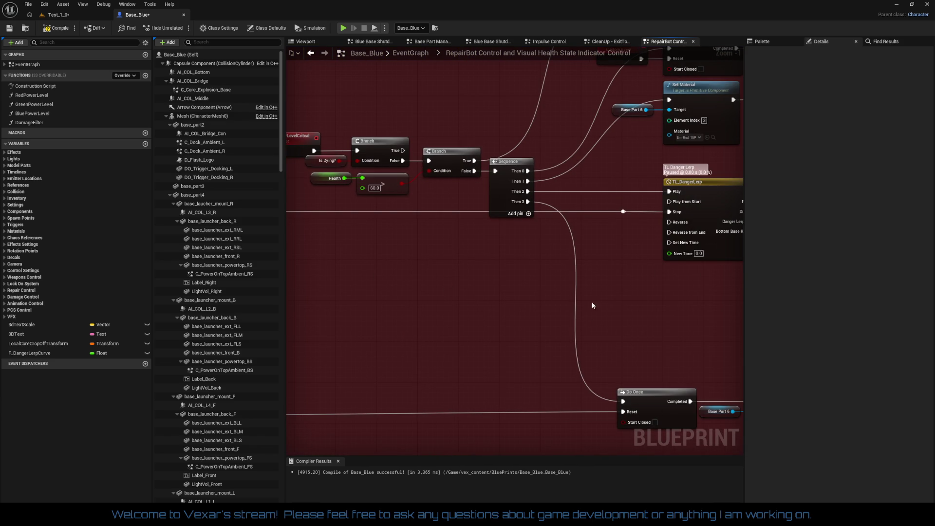
mouse_move(624, 211)
left_mouse_down()
mouse_move(644, 235)
mouse_move(742, 448)
left_mouse_up()
mouse_move(473, 254)
left_mouse_down()
mouse_move(857, 260)
mouse_move(606, 260)
mouse_move(629, 258)
left_mouse_up()
mouse_move(531, 366)
left_mouse_down()
mouse_move(427, 320)
mouse_move(649, 326)
mouse_move(638, 297)
mouse_move(552, 279)
mouse_move(645, 357)
left_mouse_up()
left_click_drag(352, 160, 502, 272)
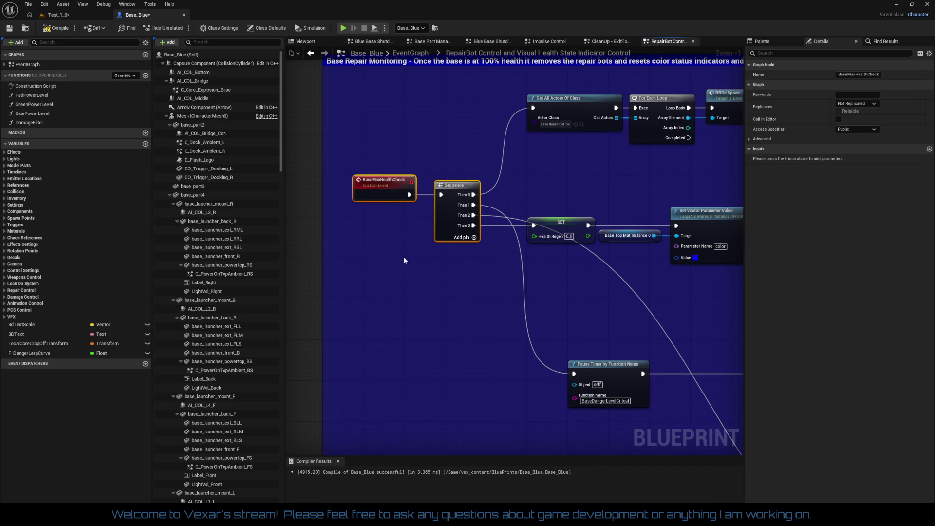
- Nudge BaseMaxHealthCheck right and move the Get All Actors, For Each Loop and RBDe Spawn nodes down
left_click(390, 188)
left_click_drag(378, 192, 384, 192)
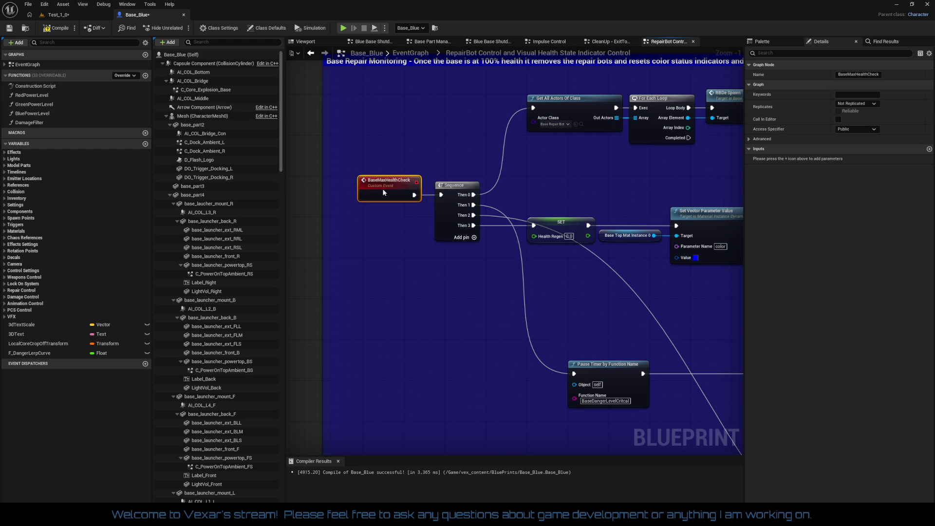
left_click_drag(323, 141, 483, 276)
mouse_move(522, 112)
left_mouse_down()
mouse_move(358, 130)
mouse_move(585, 146)
left_mouse_up()
left_click_drag(409, 119, 412, 161)
mouse_move(498, 298)
left_mouse_down()
mouse_move(501, 273)
mouse_move(596, 268)
mouse_move(587, 250)
mouse_move(630, 215)
left_mouse_up()
- Raise the Pause Timer by Function Name node slightly beside the SET node
scroll(631, 214, "up", 5)
scroll(559, 246, "down", 8)
mouse_move(312, 210)
left_mouse_down()
mouse_move(560, 367)
mouse_move(554, 438)
mouse_move(341, 209)
mouse_move(318, 304)
mouse_move(515, 307)
mouse_move(429, 298)
mouse_move(370, 307)
mouse_move(404, 313)
mouse_move(416, 342)
mouse_move(556, 368)
mouse_move(483, 356)
mouse_move(510, 328)
mouse_move(526, 341)
mouse_move(554, 324)
mouse_move(504, 357)
mouse_move(520, 326)
left_mouse_up()
scroll(403, 301, "up", 2)
left_click_drag(391, 294, 530, 299)
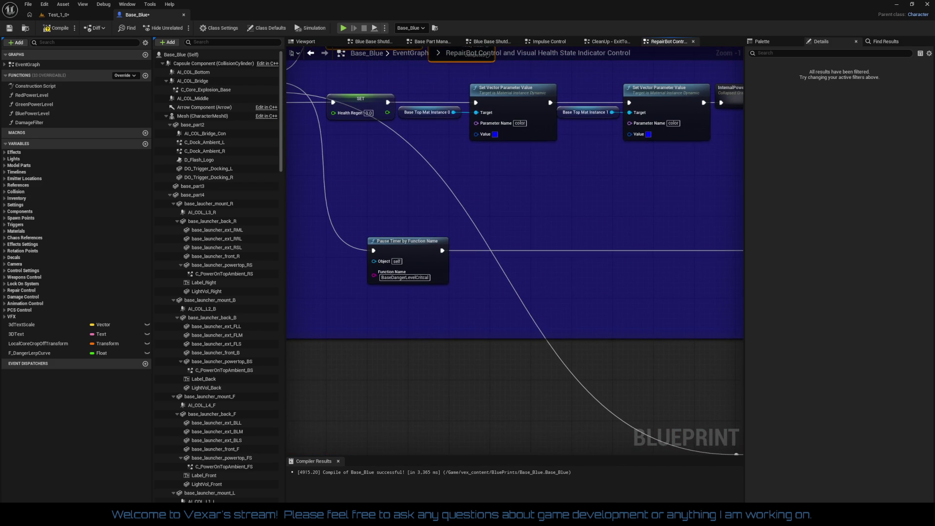
left_click_drag(423, 252, 423, 238)
mouse_move(721, 357)
left_mouse_down()
mouse_move(468, 225)
mouse_move(445, 247)
left_mouse_up()
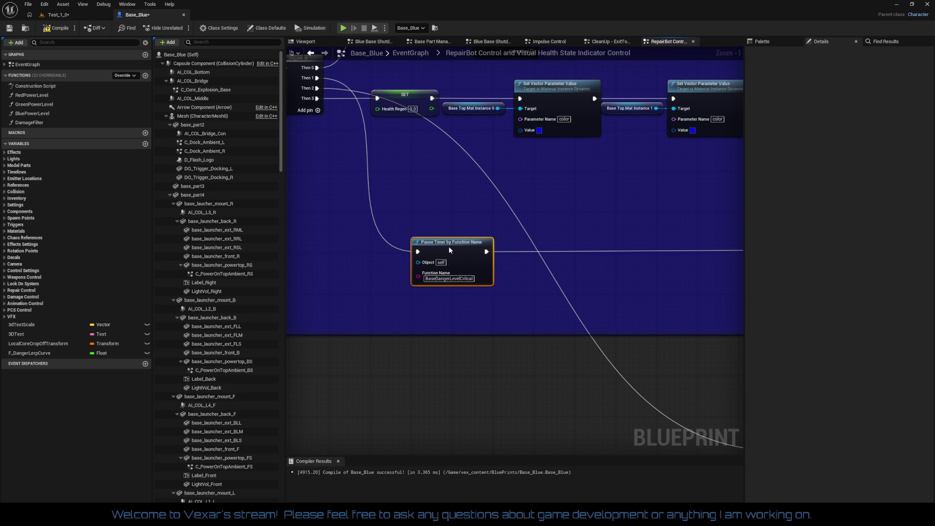
mouse_move(549, 294)
left_mouse_down()
mouse_move(235, 299)
mouse_move(743, 319)
left_mouse_up()
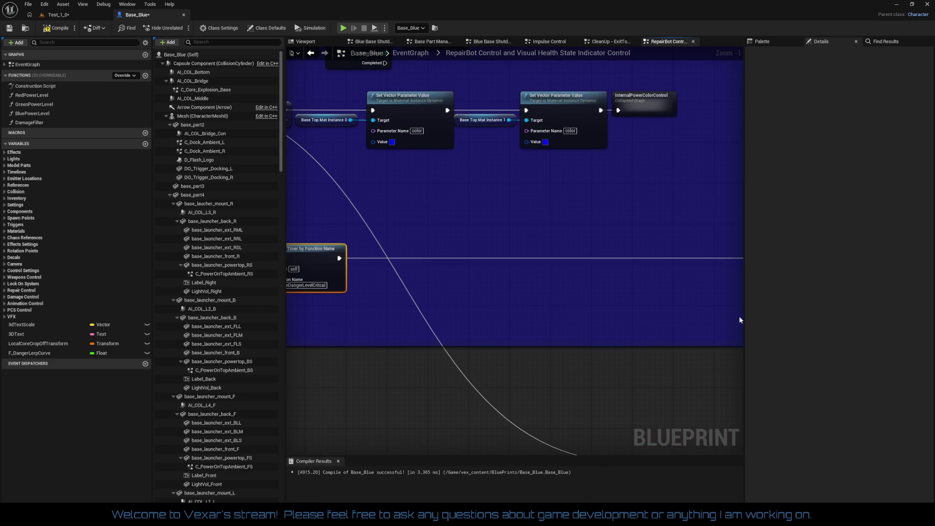
mouse_move(523, 304)
left_mouse_down()
mouse_move(656, 291)
mouse_move(690, 351)
mouse_move(589, 255)
left_mouse_up()
mouse_move(335, 157)
left_mouse_down()
mouse_move(320, 161)
mouse_move(721, 363)
mouse_move(382, 130)
mouse_move(666, 269)
mouse_move(587, 279)
left_mouse_up()
- Shift the BaseMaxHealthCheck event and Sequence nodes down inside the comment
mouse_move(615, 317)
left_mouse_down()
mouse_move(729, 390)
mouse_move(691, 359)
mouse_move(400, 344)
mouse_move(340, 352)
mouse_move(386, 355)
mouse_move(359, 358)
mouse_move(361, 349)
left_mouse_up()
left_click_drag(531, 393, 365, 307)
scroll(366, 307, "down", 3)
mouse_move(365, 341)
left_mouse_down()
mouse_move(336, 355)
mouse_move(509, 369)
mouse_move(619, 394)
left_mouse_up()
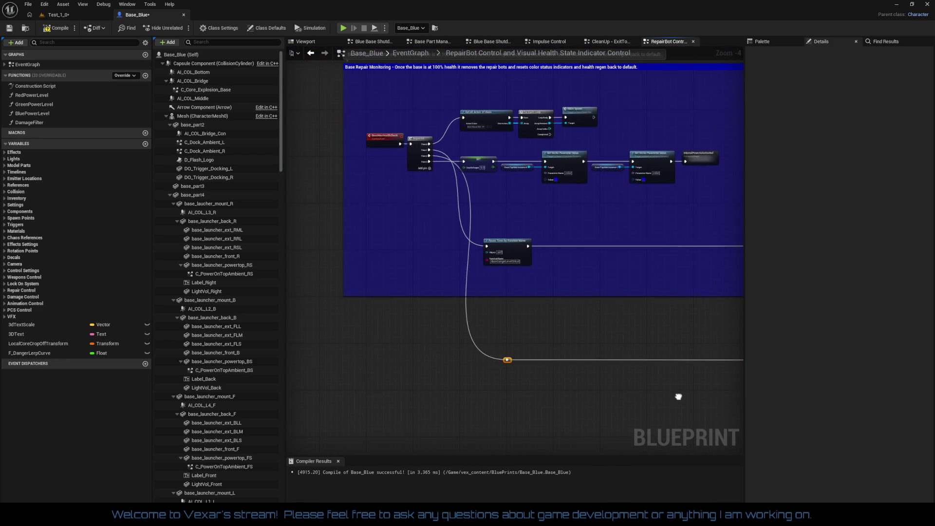
scroll(308, 180, "up", 2)
left_click_drag(337, 149, 411, 256)
left_click_drag(409, 205, 410, 253)
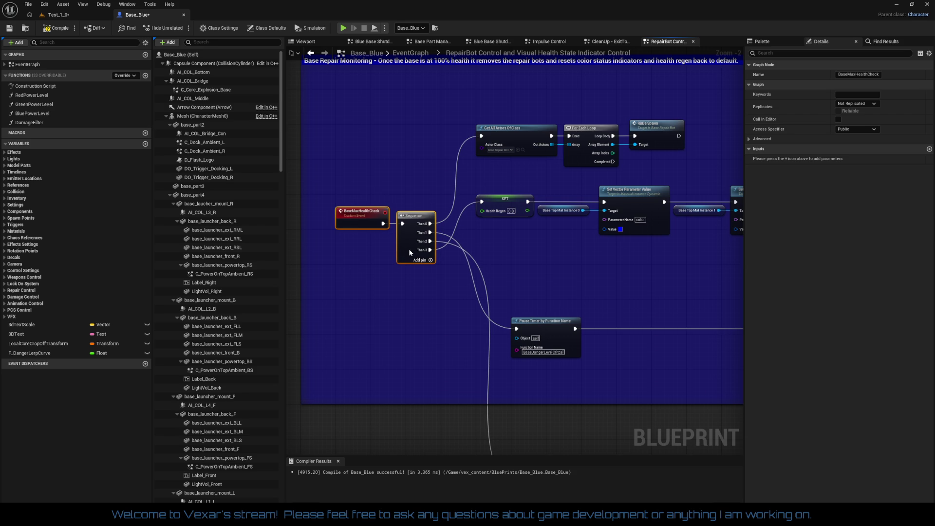
- Move the SET, Base Top Mat Instance and Set Vector row lower
left_click_drag(508, 276, 482, 280)
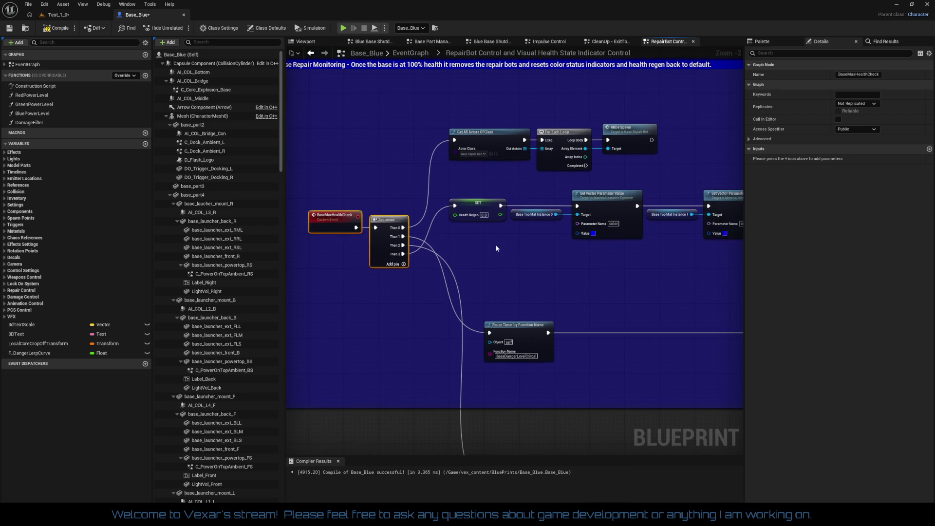
mouse_move(410, 209)
left_mouse_down()
mouse_move(740, 290)
mouse_move(742, 235)
left_mouse_up()
mouse_move(483, 184)
left_mouse_down()
mouse_move(490, 257)
mouse_move(514, 342)
mouse_move(515, 225)
left_mouse_up()
left_click_drag(738, 144, 709, 145)
- Lower the Get All Actors row about 100 px and drop the comment's top edge to fit
mouse_move(393, 87)
left_mouse_down()
mouse_move(484, 143)
mouse_move(622, 121)
mouse_move(648, 163)
left_mouse_up()
mouse_move(449, 106)
left_mouse_down()
mouse_move(493, 165)
mouse_move(445, 155)
mouse_move(453, 142)
left_mouse_up()
mouse_move(622, 207)
left_mouse_down()
mouse_move(416, 197)
mouse_move(619, 212)
mouse_move(801, 257)
mouse_move(593, 244)
left_mouse_up()
left_click_drag(537, 94, 535, 135)
left_click_drag(554, 259, 288, 199)
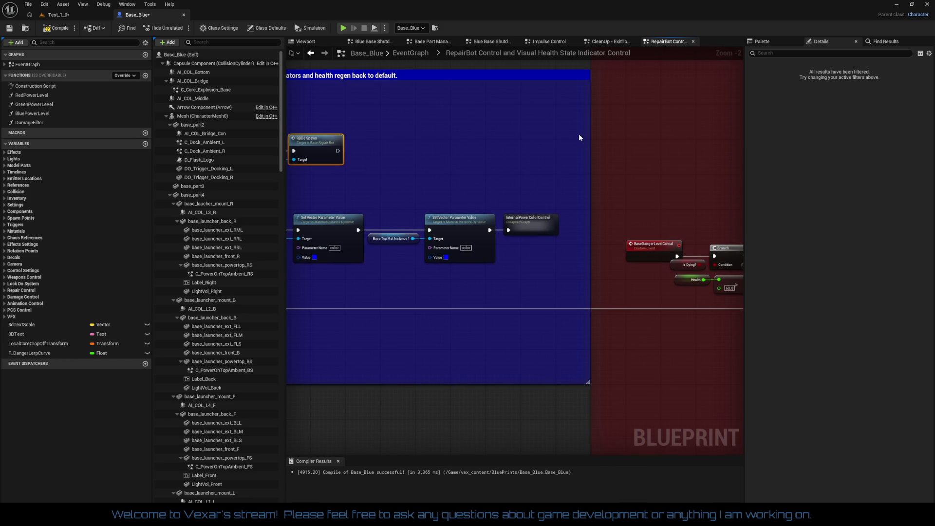
- Compile and save Base_Blue with Ctrl+S, with the TL_DangerLerp and Do Once nodes in view
scroll(570, 263, "down", 4)
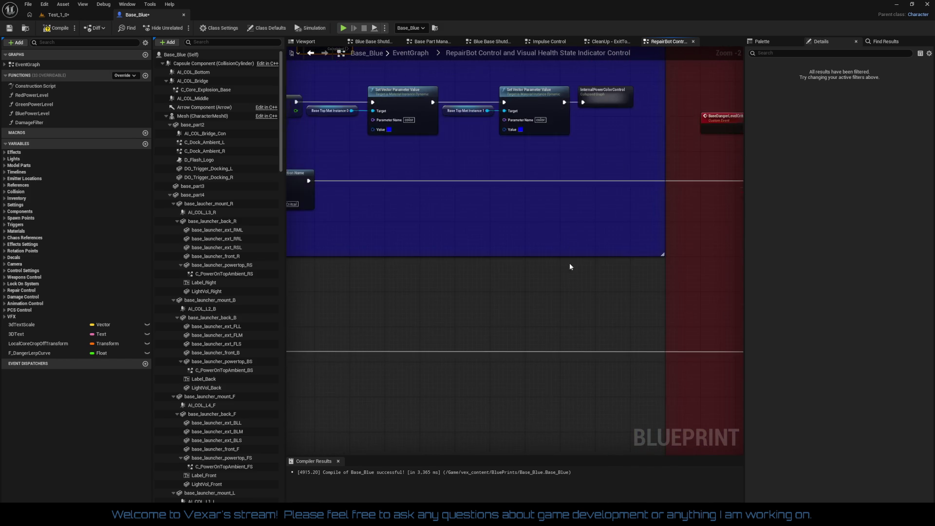
scroll(463, 261, "up", 3)
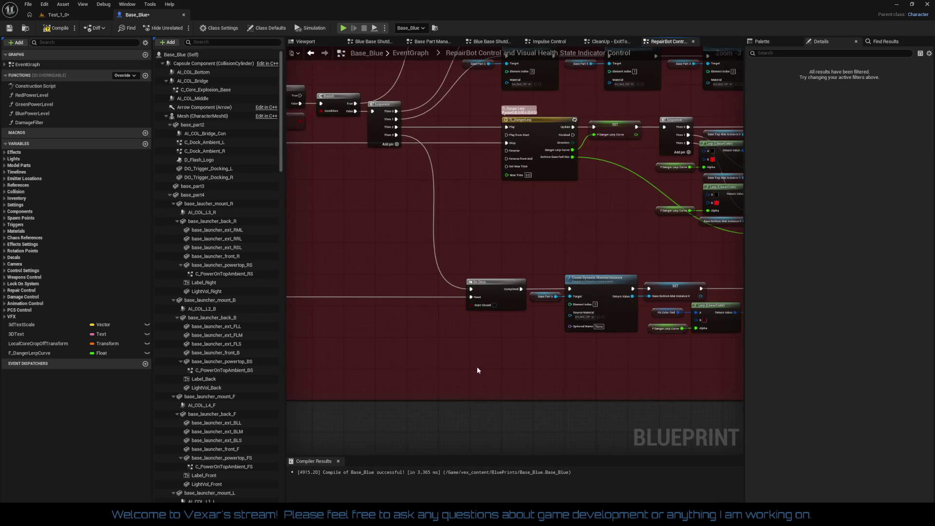
left_click_drag(425, 326, 559, 409)
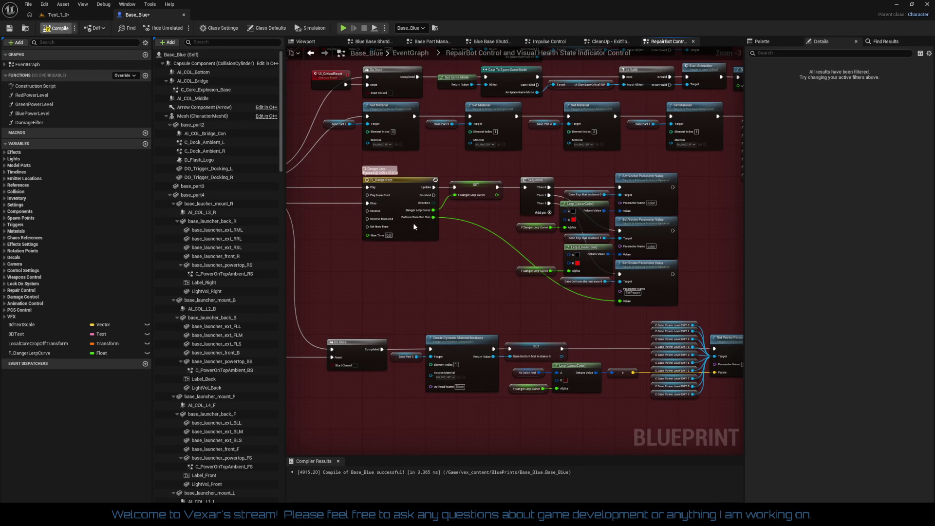
key("ctrl+s")
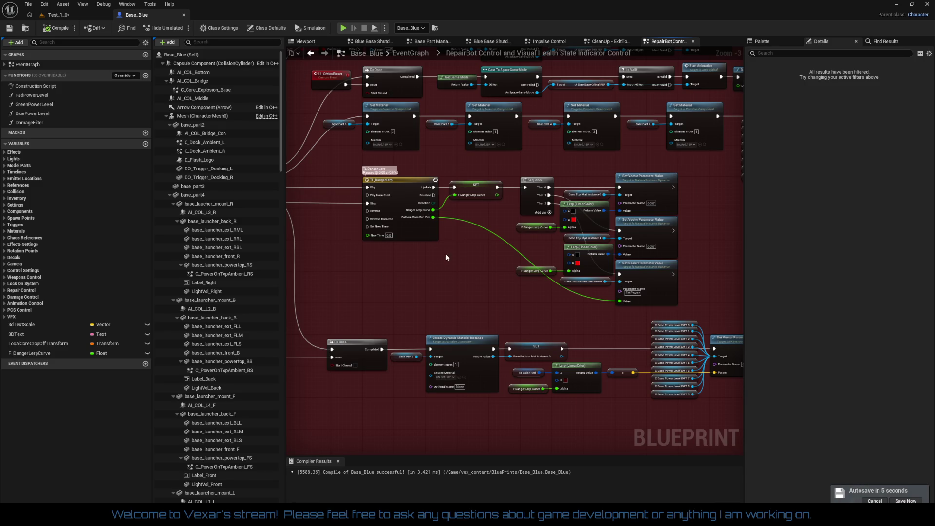
- Save all modified packages, check Base_Blue in the Test_1_0 Outliner, then return to its graph
left_click(28, 5)
left_click(54, 56)
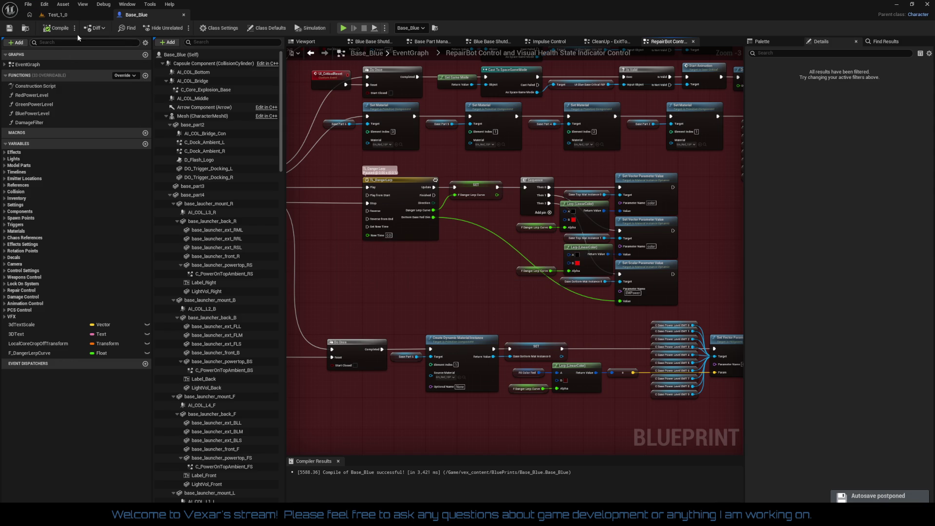
left_click(74, 16)
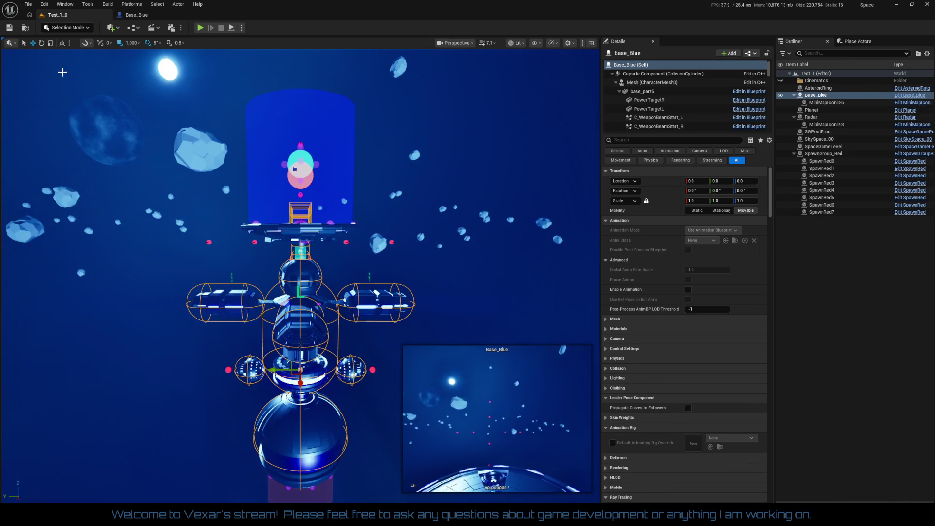
left_click(863, 287)
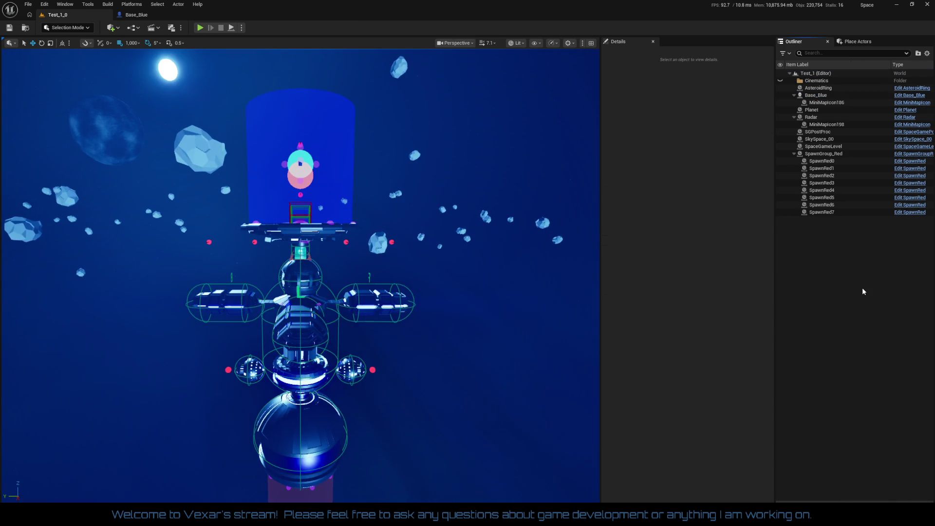
left_click(818, 95)
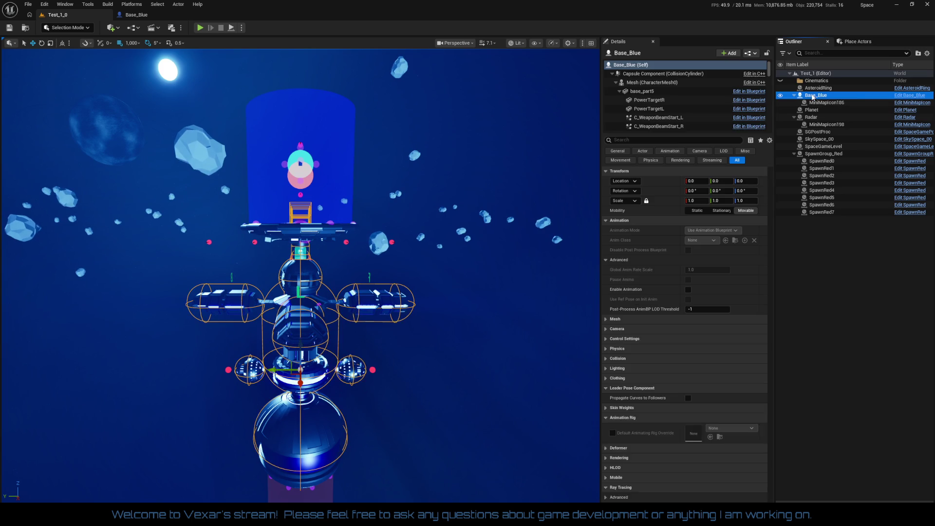
left_click(869, 284)
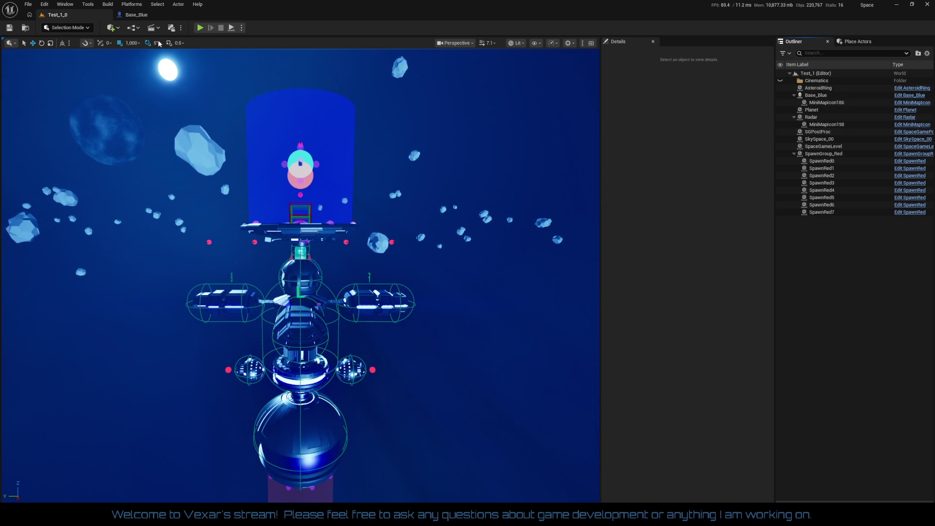
left_click(139, 16)
scroll(406, 267, "down", 2)
scroll(397, 260, "up", 2)
scroll(398, 263, "down", 4)
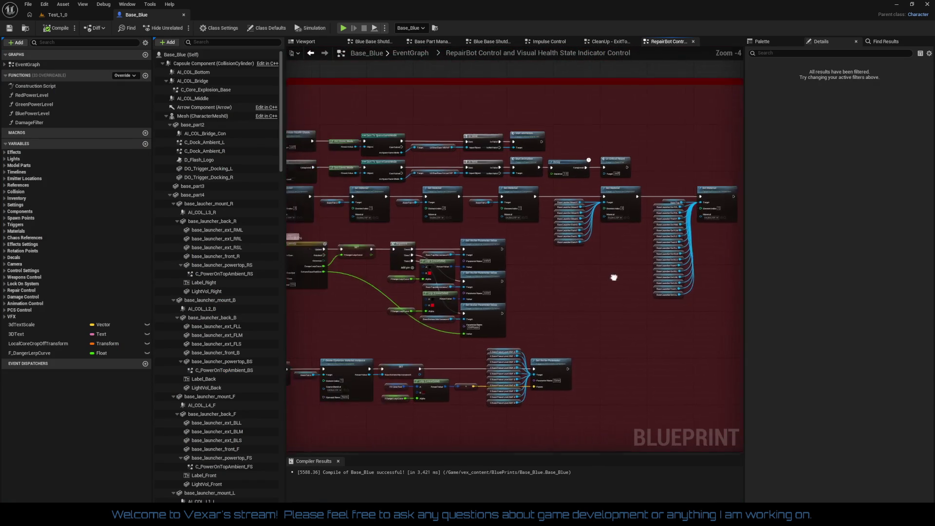
left_click_drag(536, 265, 647, 256)
scroll(590, 264, "up", 1)
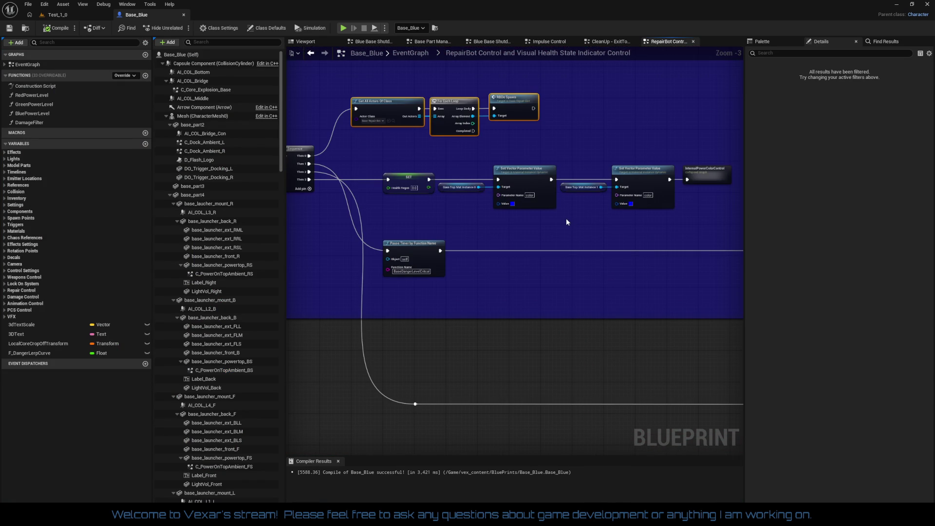
mouse_move(536, 222)
left_mouse_down()
mouse_move(501, 258)
mouse_move(382, 251)
mouse_move(460, 199)
mouse_move(480, 201)
mouse_move(524, 239)
mouse_move(461, 228)
mouse_move(686, 267)
mouse_move(398, 235)
mouse_move(545, 246)
mouse_move(574, 329)
mouse_move(566, 339)
left_mouse_up()
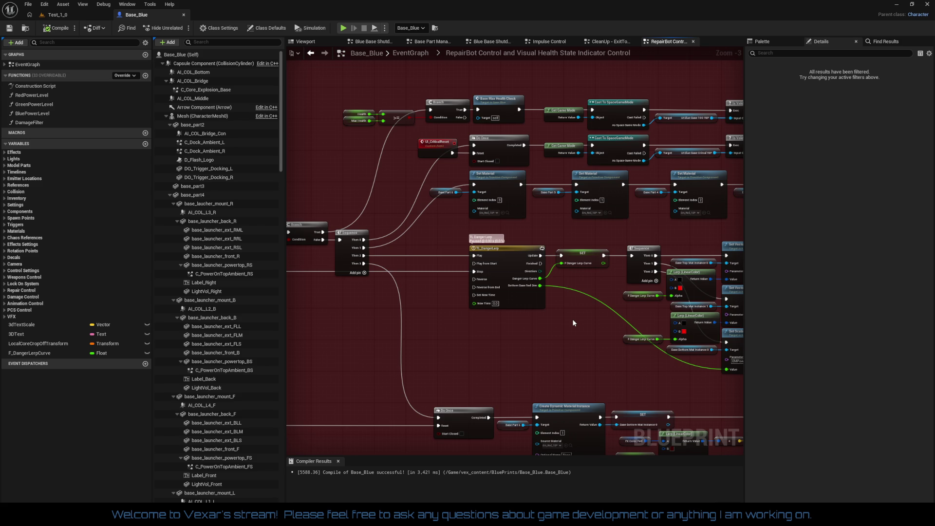
- Recolour the red base-death comment to the Vexar theme's darker red (R 0.125), then select the blue repair comment
left_click_drag(504, 334, 568, 375)
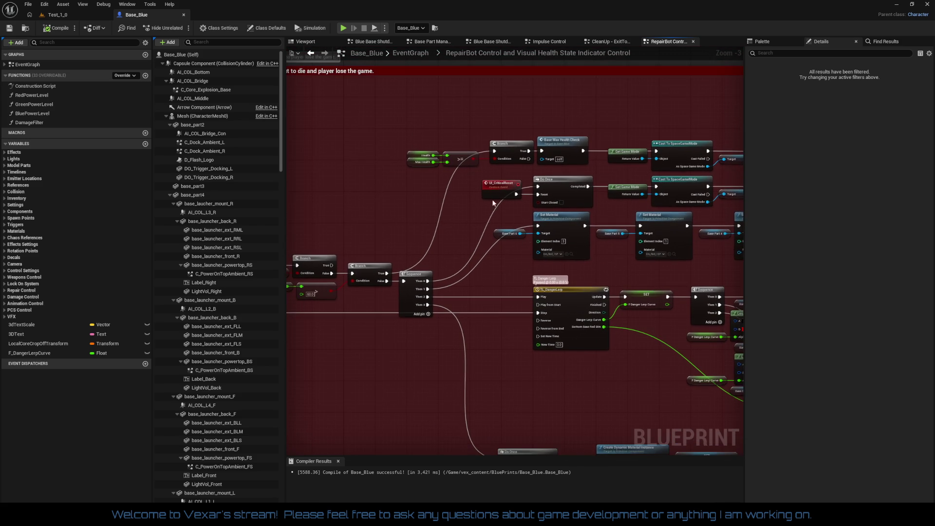
left_click(448, 68)
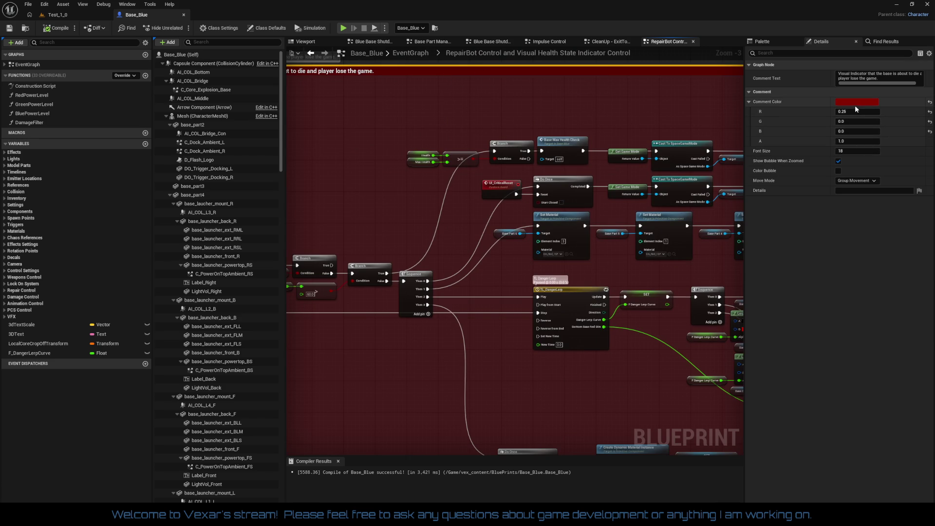
left_click(855, 103)
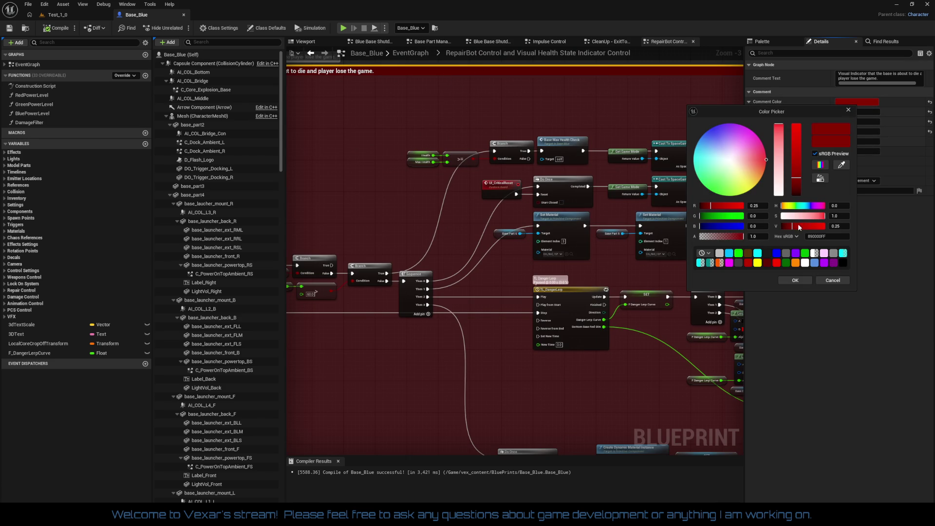
left_click(704, 253)
left_click(725, 281)
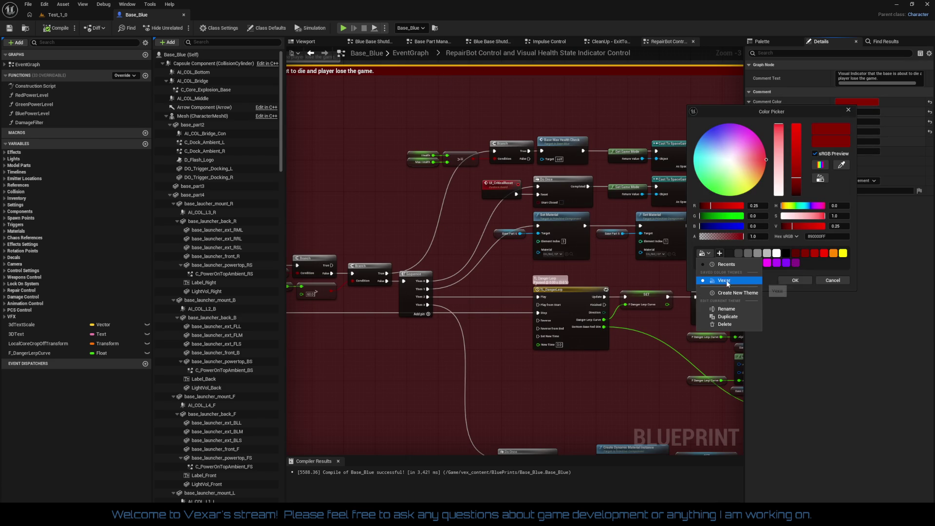
left_click(832, 268)
left_click(801, 253)
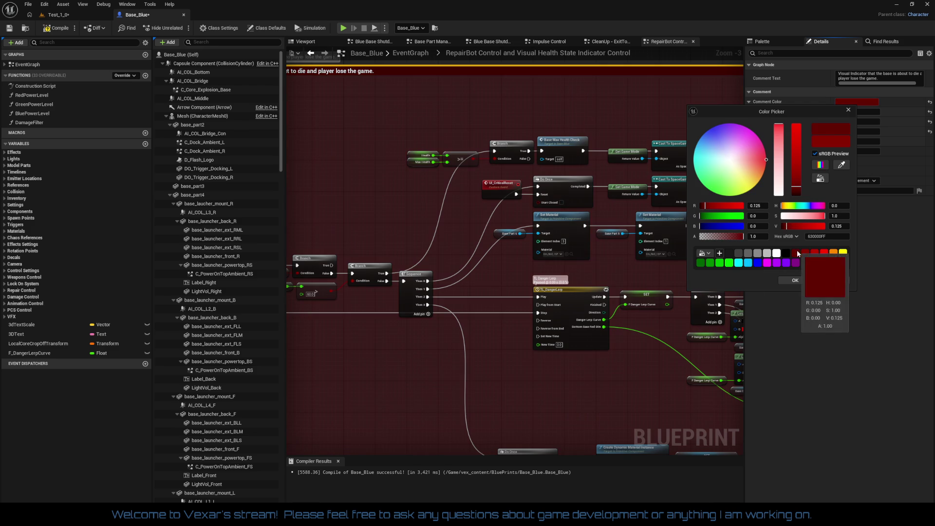
left_click(795, 280)
mouse_move(576, 335)
left_mouse_down()
mouse_move(630, 299)
mouse_move(677, 357)
left_mouse_up()
left_click(503, 155)
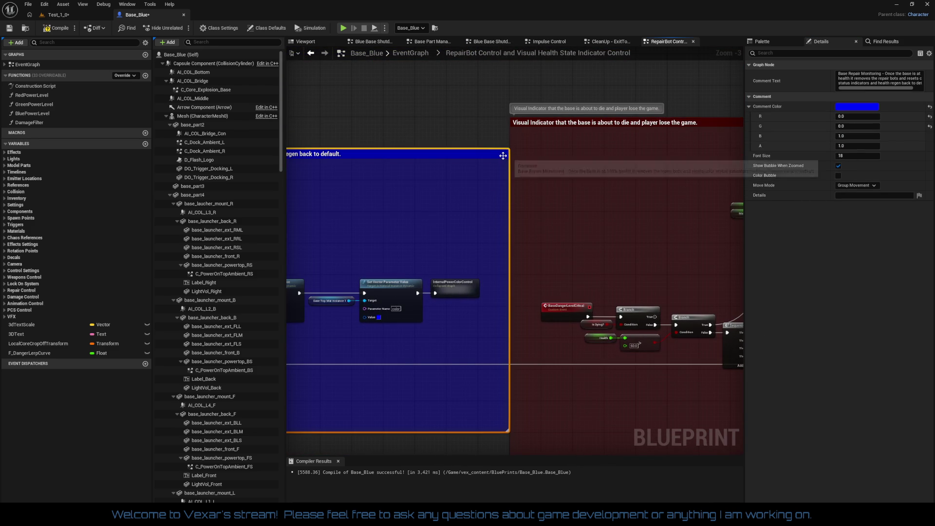
- Set the Base Repair Monitoring comment's blue value to 0.125 and save that dark navy as a theme swatch
left_click(857, 108)
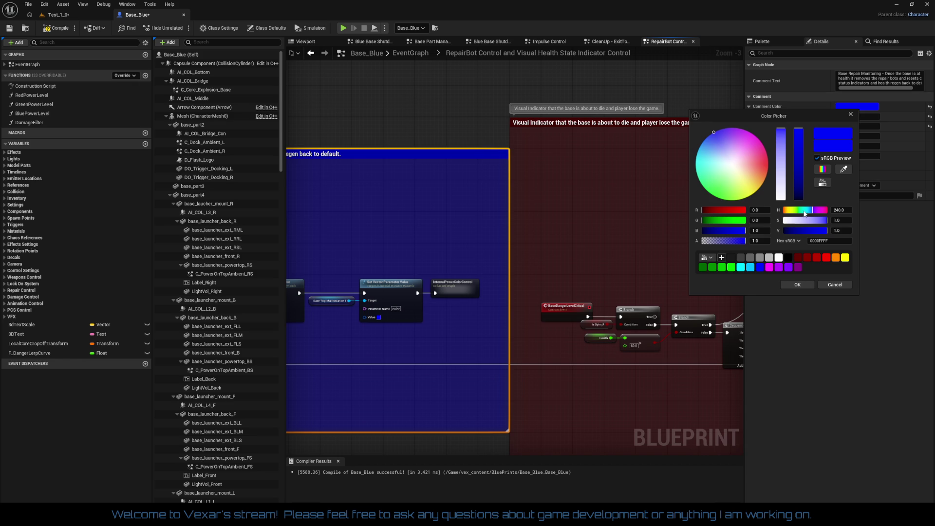
left_click(760, 231)
type("0.125")
key("Return")
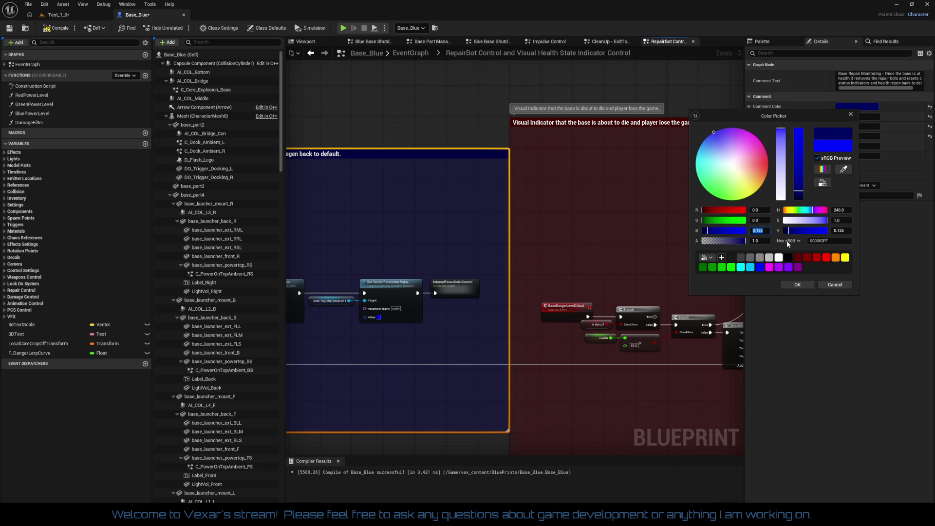
left_click(826, 133)
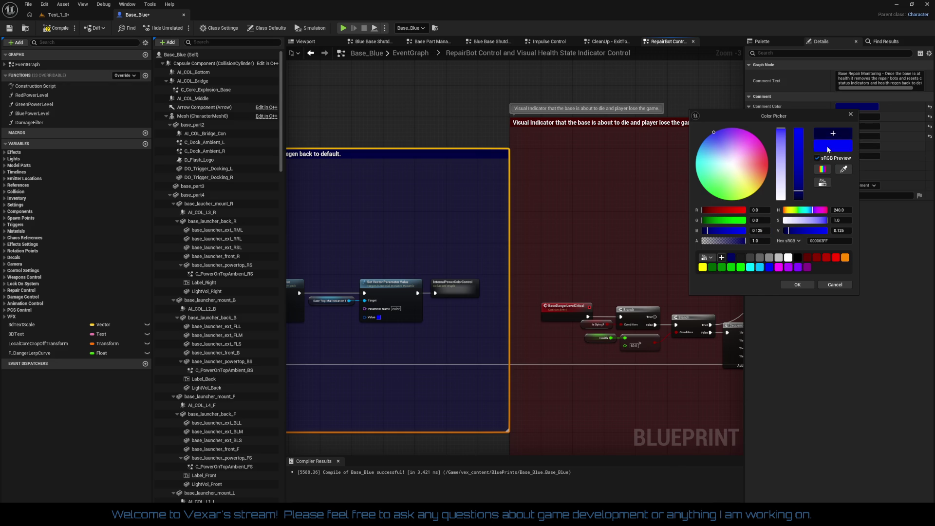
left_click_drag(767, 271, 764, 270)
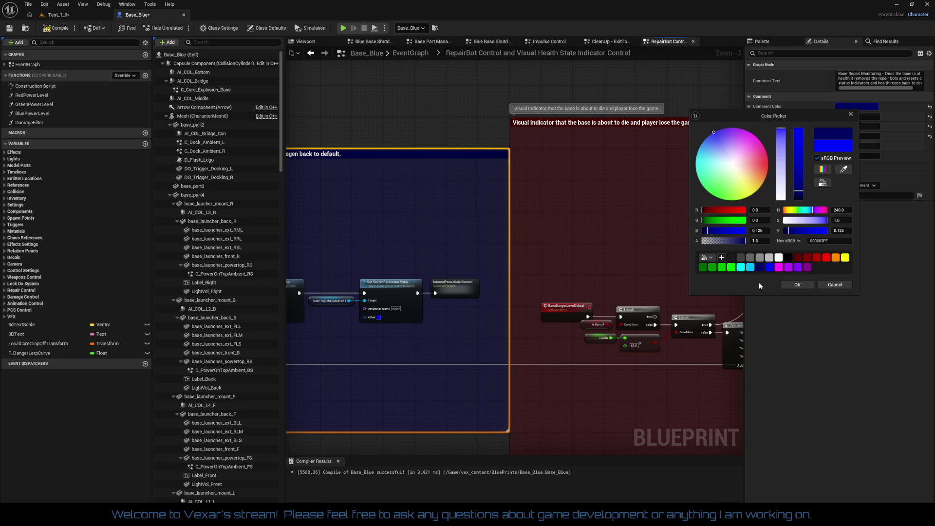
left_click(796, 285)
mouse_move(500, 309)
left_mouse_down()
mouse_move(622, 212)
mouse_move(682, 287)
left_mouse_up()
- Pan and zoom the EventGraph until the Do Once and TL_DangerLerp nodes in the red danger comment are visible
scroll(682, 287, "down", 3)
mouse_move(596, 304)
left_mouse_down()
mouse_move(456, 272)
mouse_move(458, 351)
mouse_move(478, 395)
mouse_move(549, 297)
mouse_move(623, 271)
mouse_move(384, 252)
mouse_move(242, 266)
mouse_move(200, 255)
mouse_move(194, 238)
mouse_move(384, 288)
mouse_move(580, 277)
mouse_move(253, 255)
left_mouse_up()
scroll(480, 287, "up", 2)
mouse_move(369, 270)
left_mouse_down()
mouse_move(377, 304)
mouse_move(731, 312)
mouse_move(483, 241)
mouse_move(336, 224)
left_mouse_up()
scroll(405, 308, "up", 1)
scroll(516, 269, "up", 2)
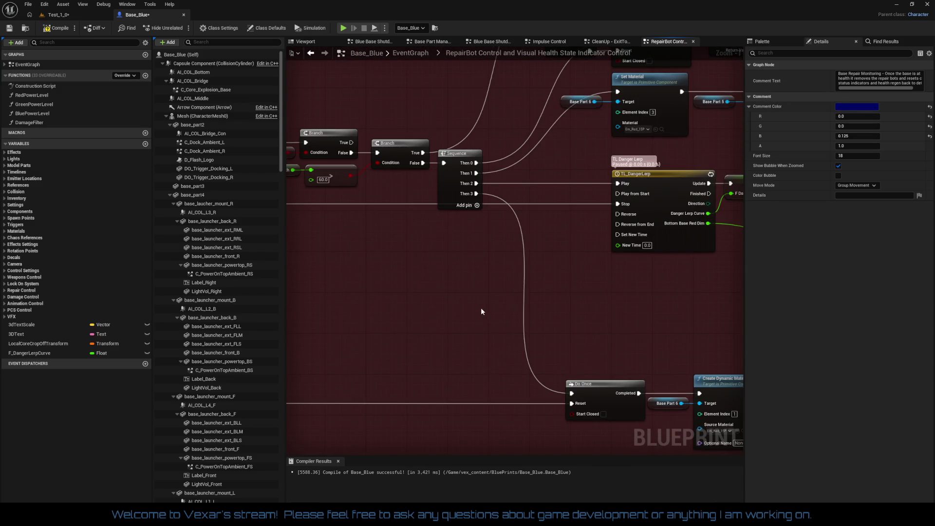
left_click_drag(482, 311, 443, 275)
mouse_move(512, 362)
left_mouse_down()
mouse_move(381, 294)
mouse_move(312, 282)
mouse_move(439, 273)
mouse_move(342, 258)
mouse_move(415, 266)
mouse_move(336, 272)
mouse_move(372, 274)
mouse_move(453, 311)
mouse_move(464, 302)
left_mouse_up()
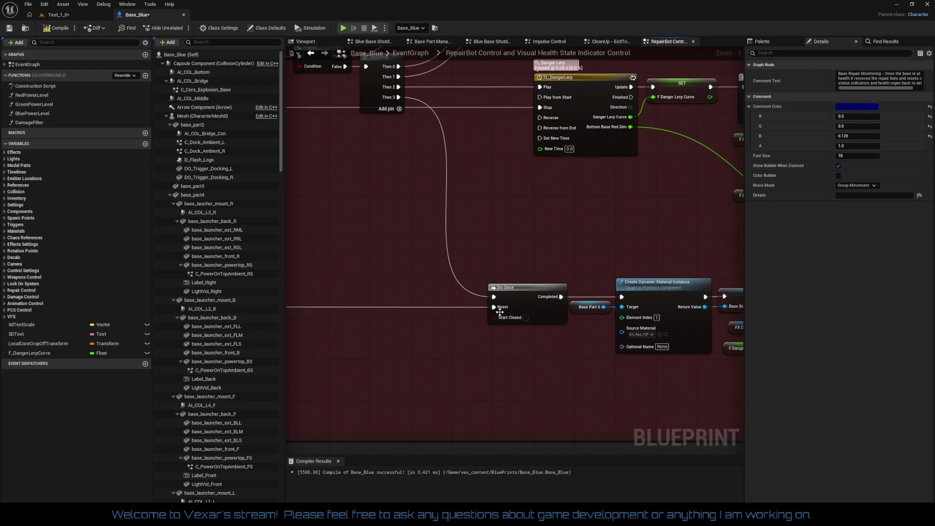
- Break the Do Once Reset link and add a BottomMaterialReset custom event placed beside the Do Once node
right_click(495, 310)
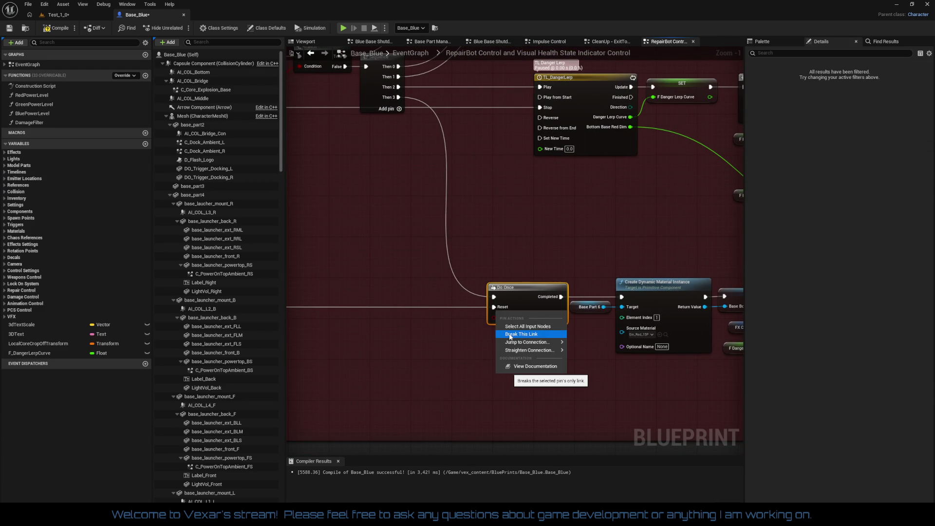
left_click(510, 336)
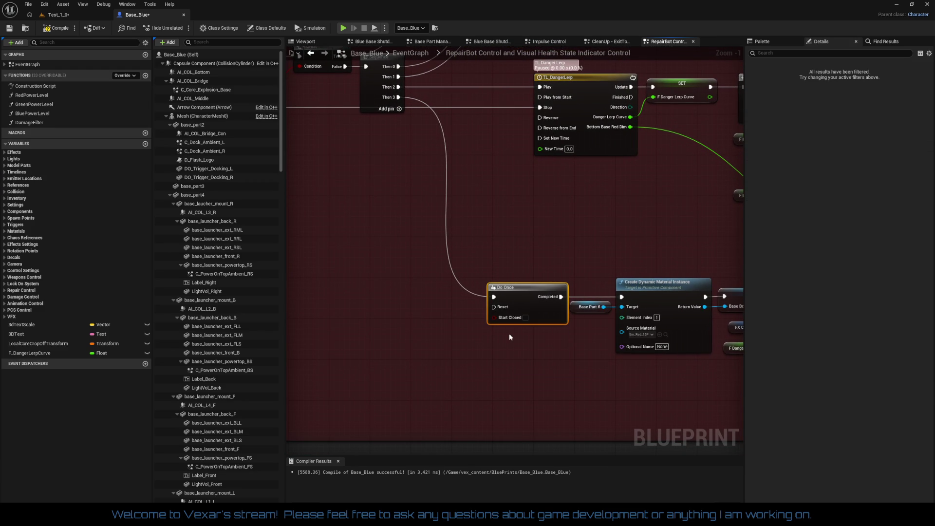
right_click(440, 313)
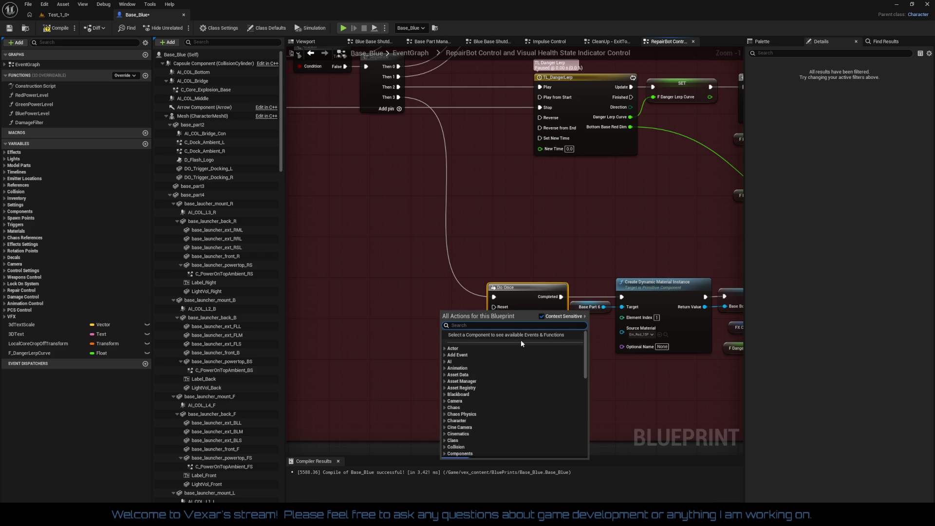
type("add cuso")
key("BackSpace")
key("BackSpace")
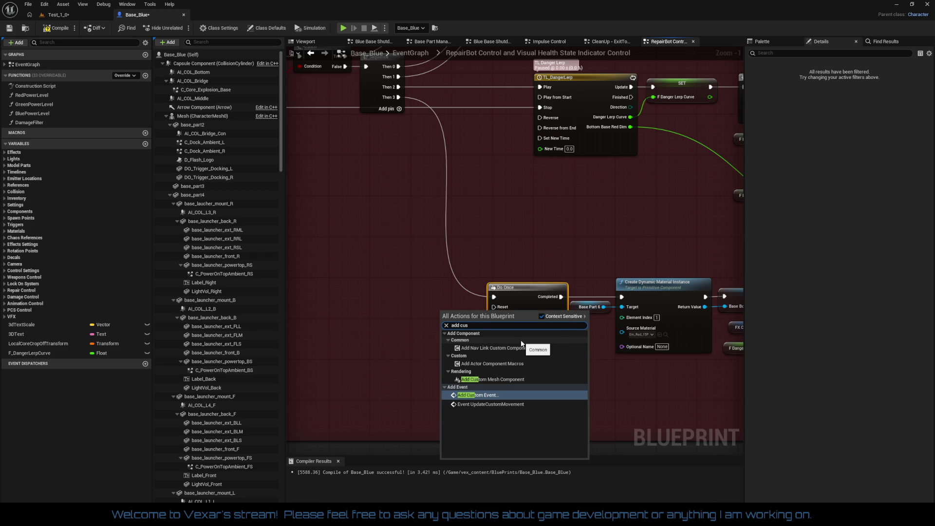
key("Return")
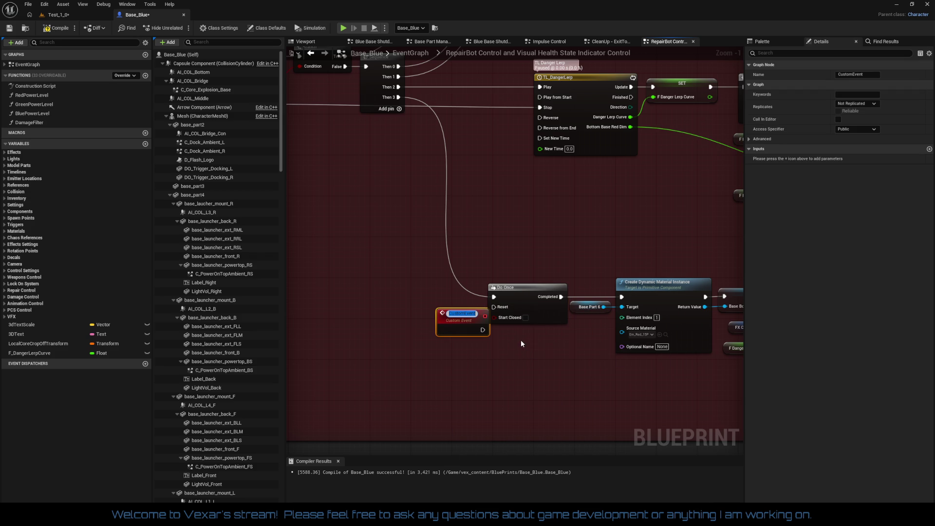
type("Bottom")
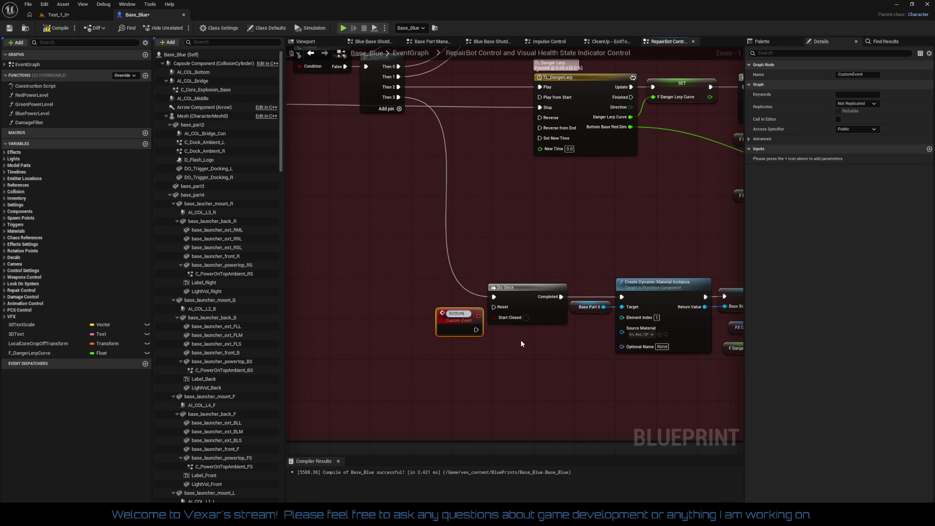
type("Material")
type("Reset")
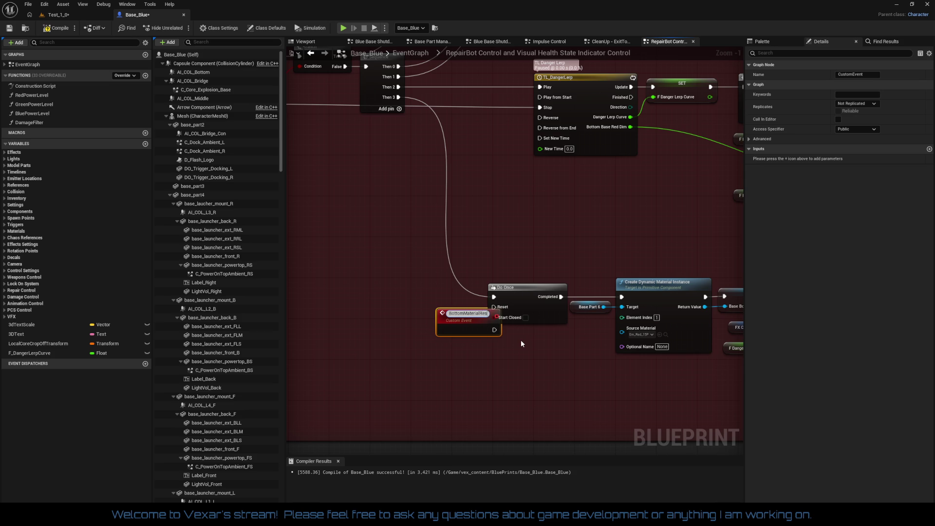
key("Return")
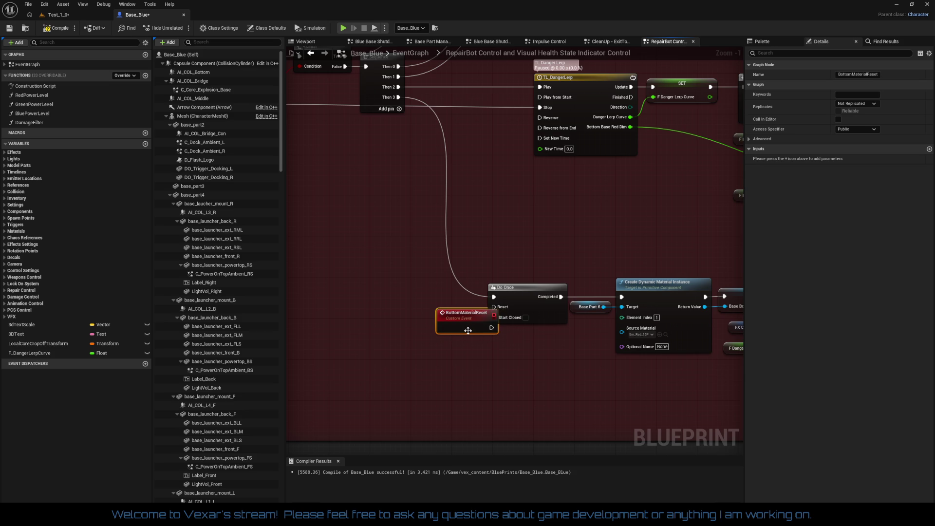
mouse_move(454, 322)
left_mouse_down()
mouse_move(434, 306)
mouse_move(494, 307)
mouse_move(452, 312)
mouse_move(502, 297)
mouse_move(596, 316)
left_mouse_up()
scroll(437, 296, "down", 3)
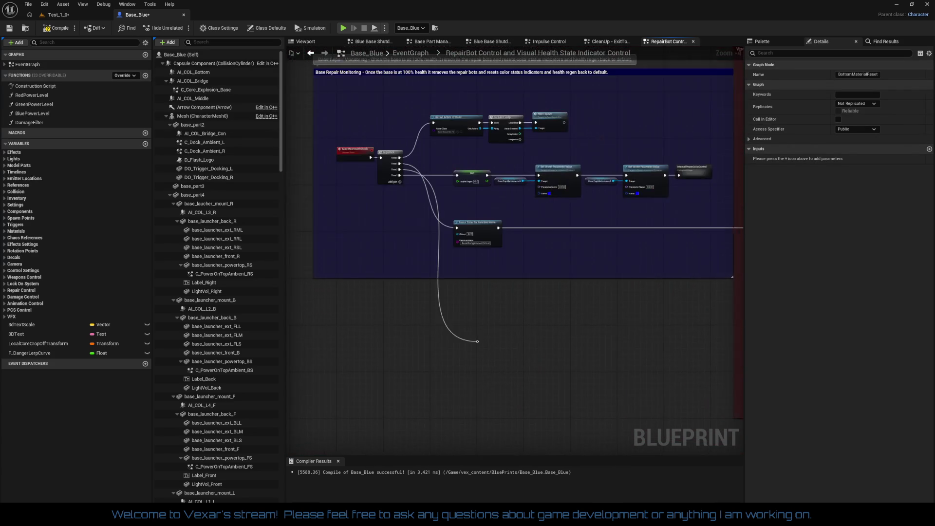
- Move the wire's reroute point up into the Base Repair Monitoring comment
scroll(575, 292, "up", 2)
left_click_drag(516, 282, 464, 297)
left_click(454, 405)
mouse_move(459, 407)
left_mouse_down()
mouse_move(434, 161)
mouse_move(413, 128)
mouse_move(327, 216)
mouse_move(343, 216)
left_mouse_up()
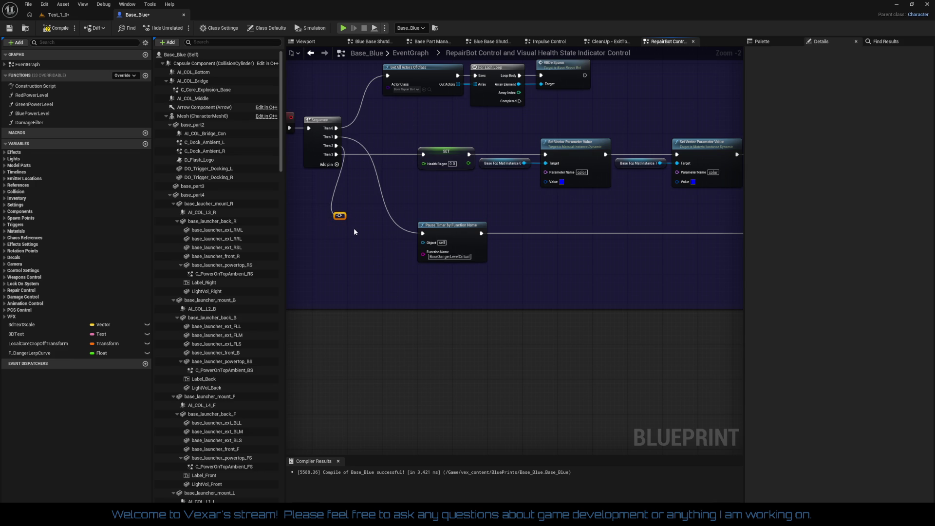
- Add a Bottom Material Reset call off Sequence Then 2, placed between the Sequence and SET nodes
left_click_drag(336, 145, 359, 225)
type("bottom")
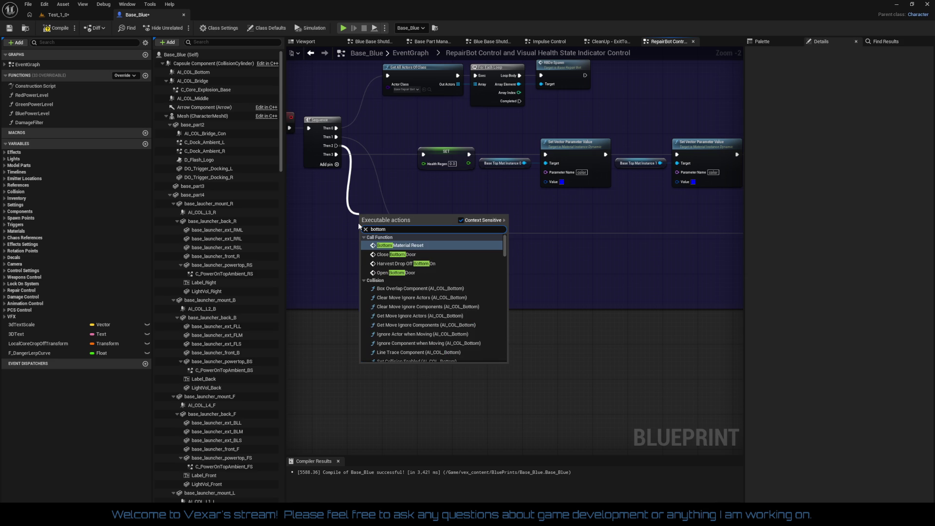
type(" mat")
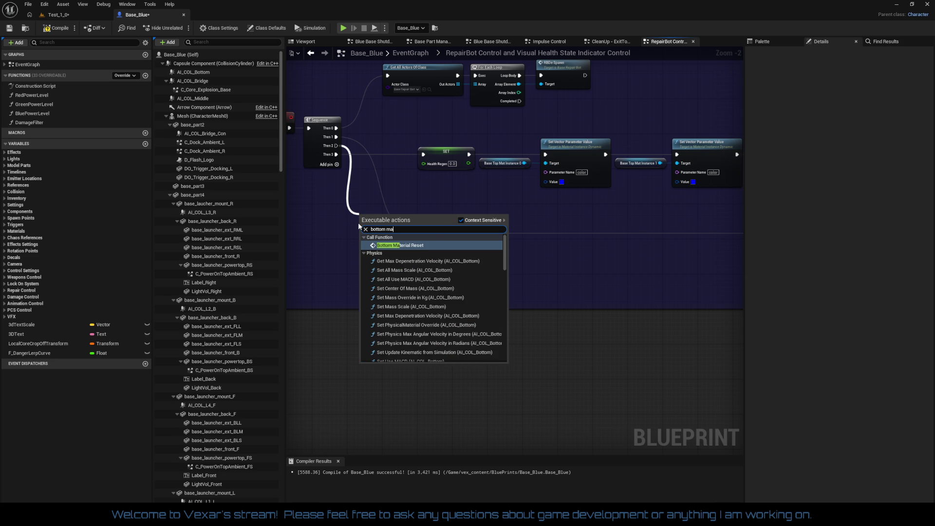
key("Return")
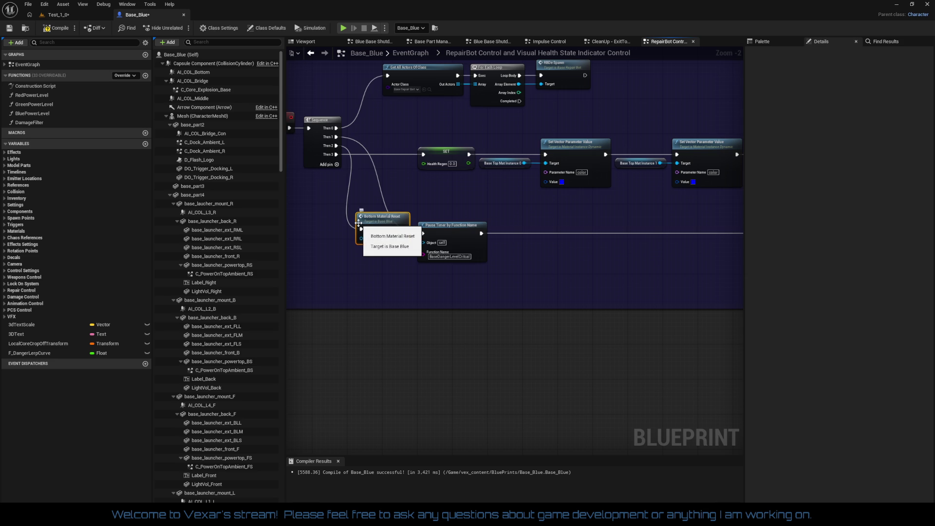
mouse_move(378, 223)
left_mouse_down()
mouse_move(376, 140)
mouse_move(385, 144)
left_mouse_up()
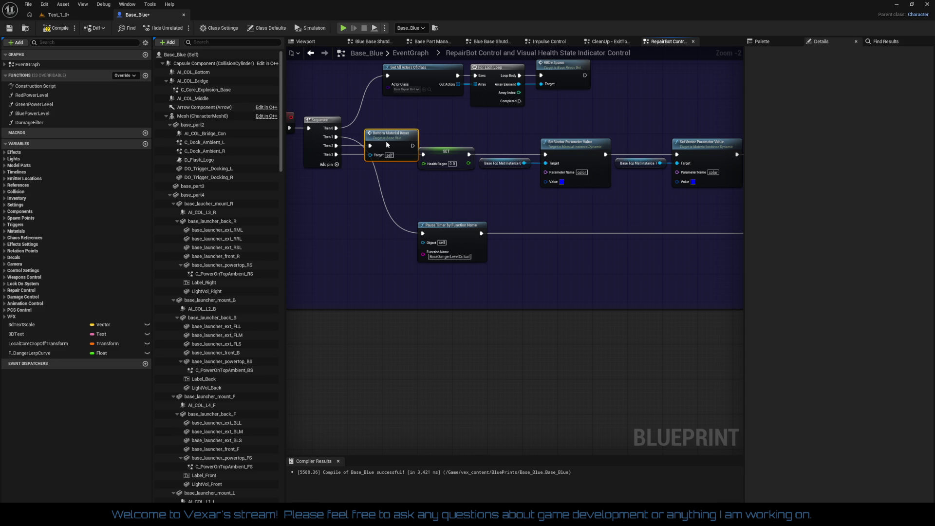
double_click(386, 141)
key("alt+Left")
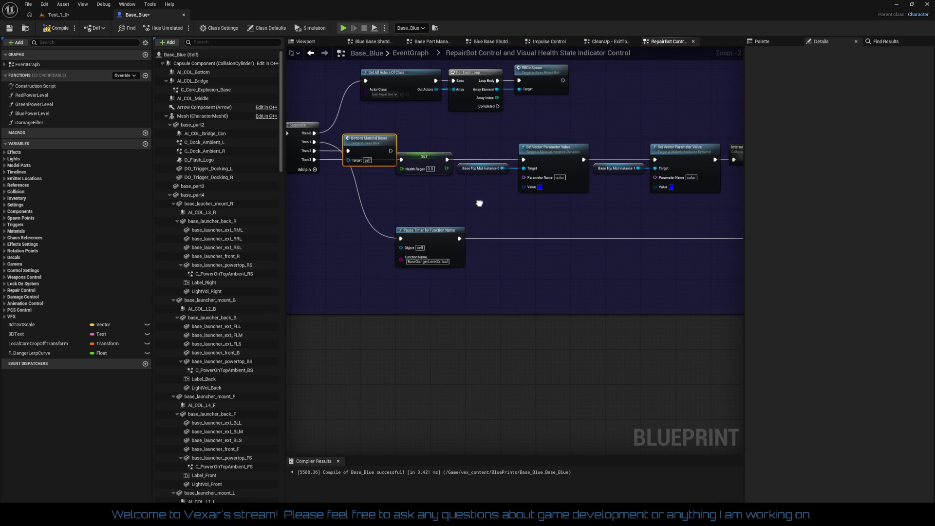
left_click_drag(479, 203, 478, 203)
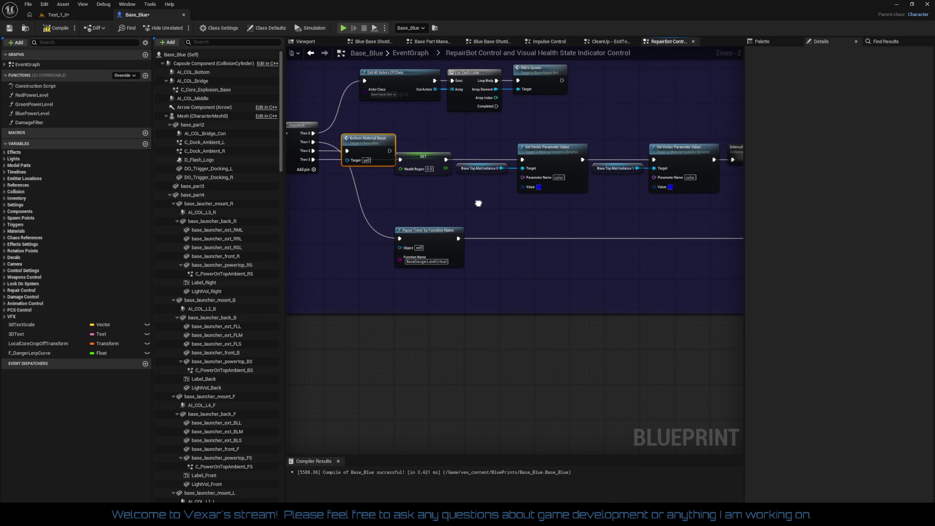
- Jump between the Bottom Material Reset call and the BaseDangerLevelCritical event logic in the red section
key("alt+Right")
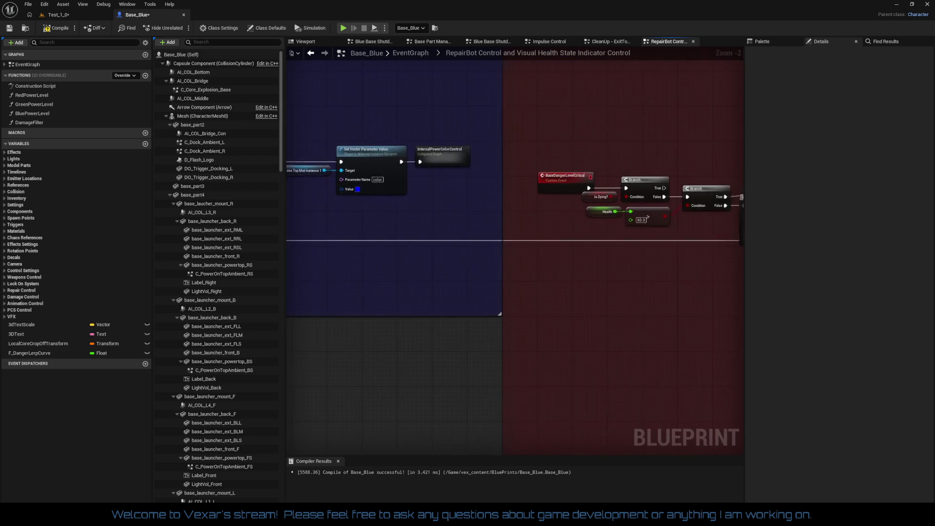
key("alt+Left")
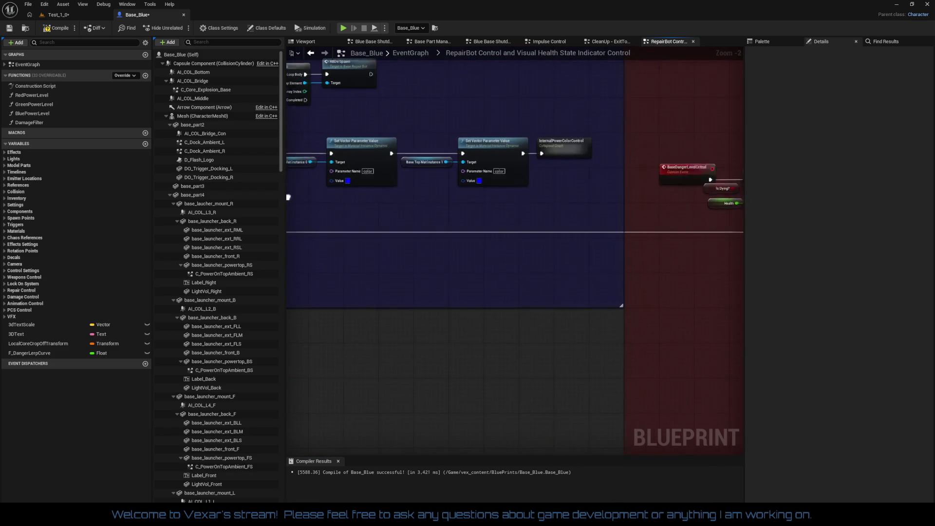
left_click_drag(456, 204, 462, 203)
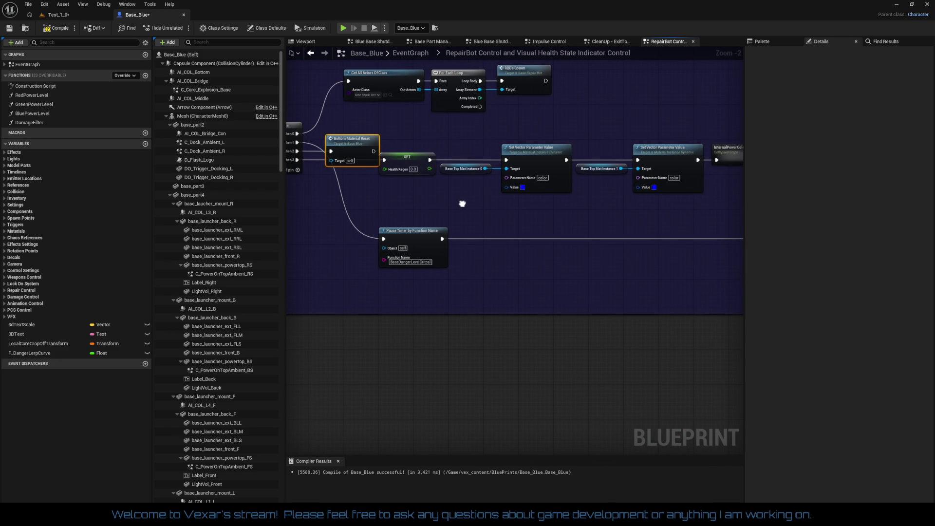
right_click(442, 239)
left_click(487, 263)
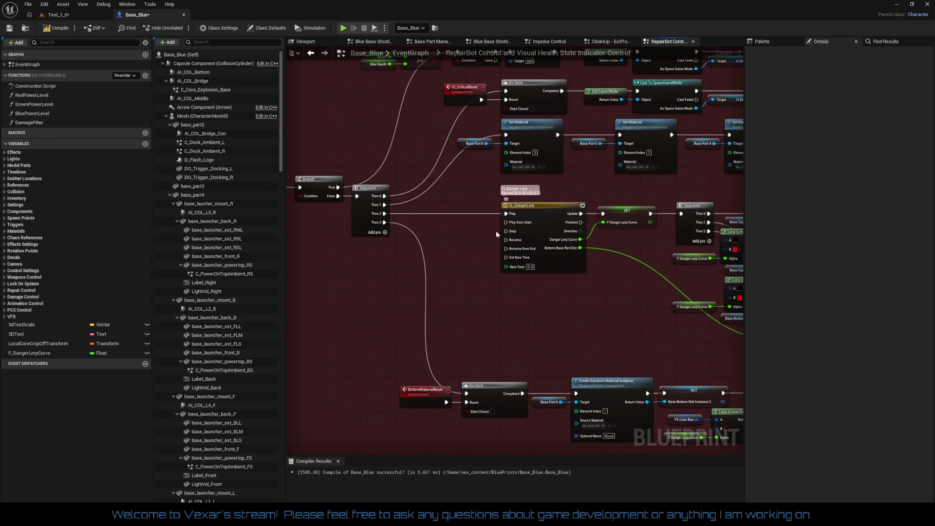
right_click(464, 231)
- Add a StopRedAlert custom event and wire it to the TL_DangerLerp timeline's Stop input
type("add cusom")
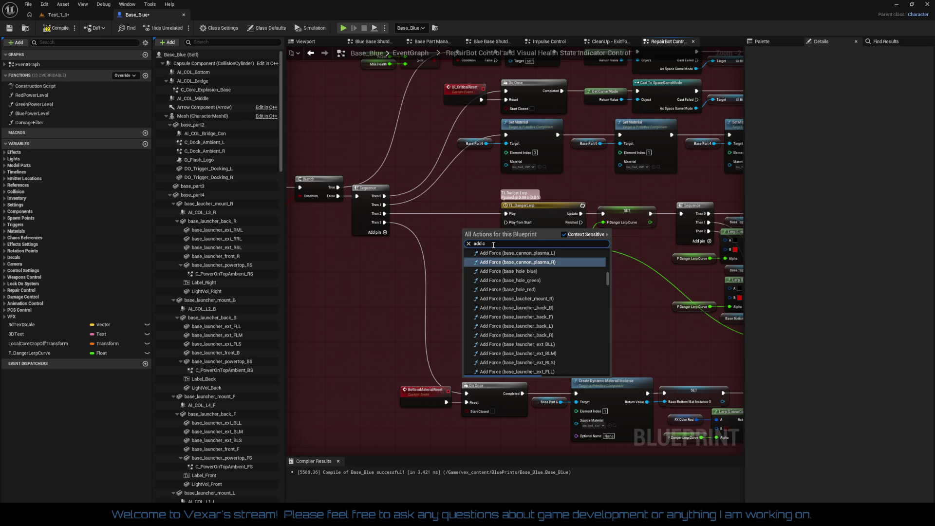
key("BackSpace")
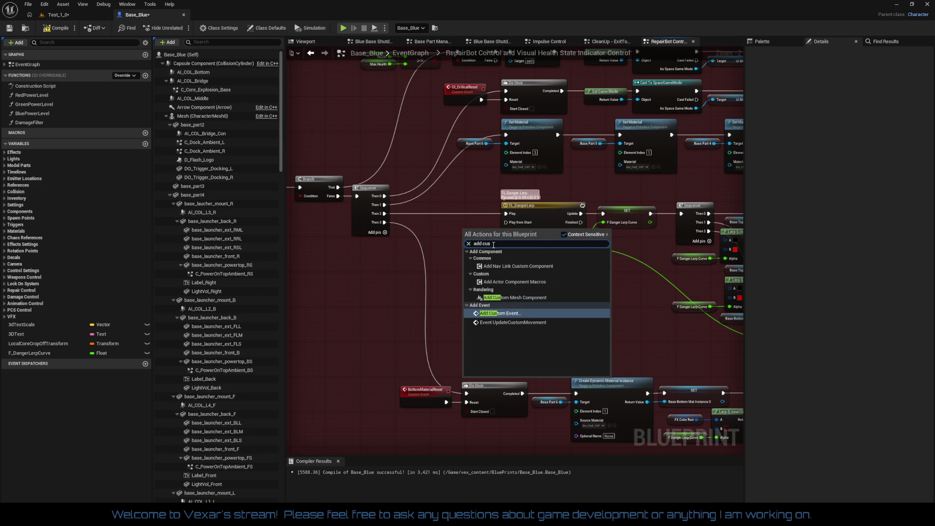
key("Return")
type("StopRed")
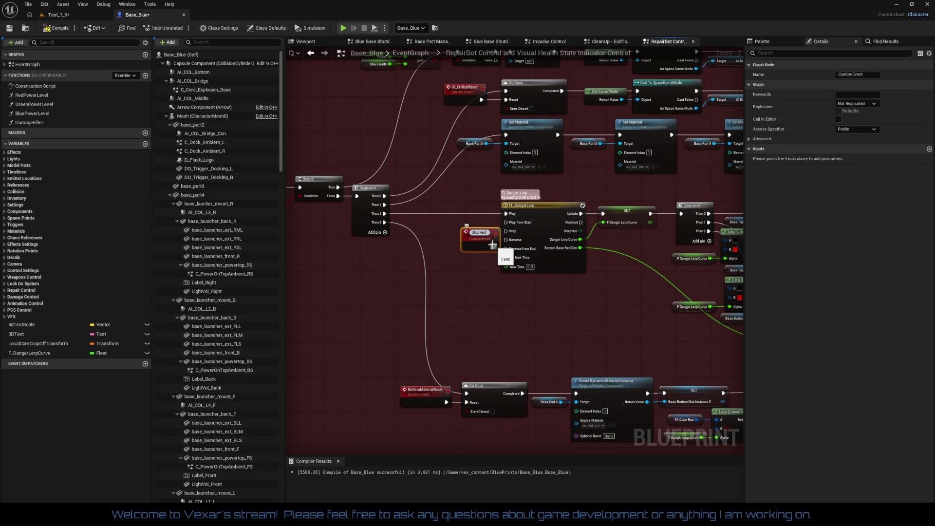
type("Alert")
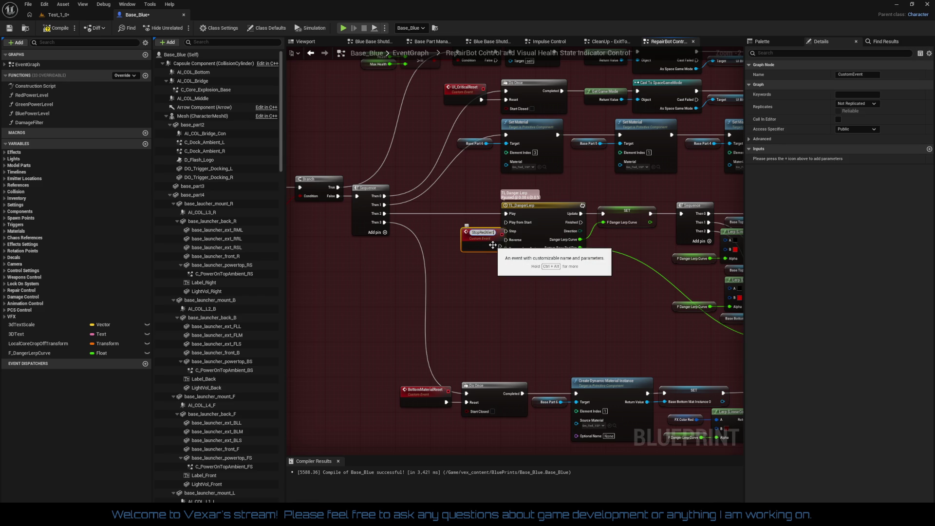
key("Return")
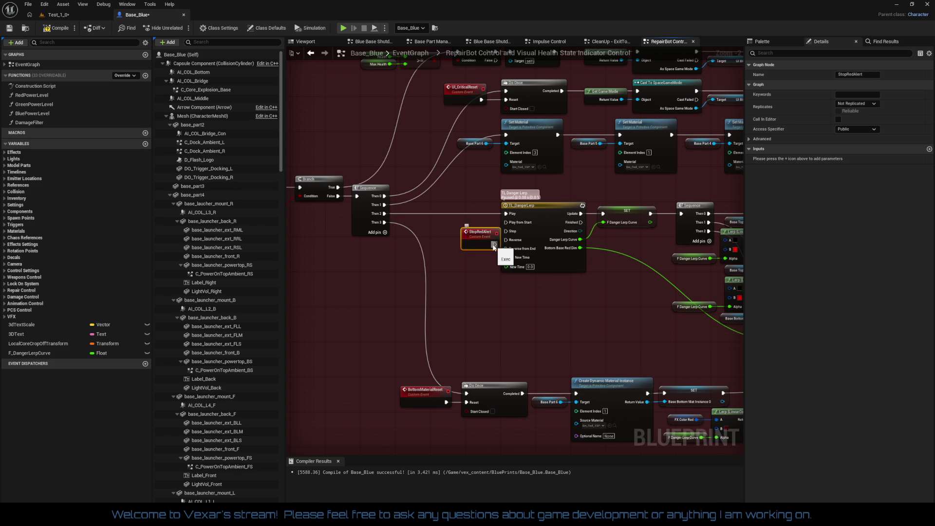
scroll(419, 273, "up", 3)
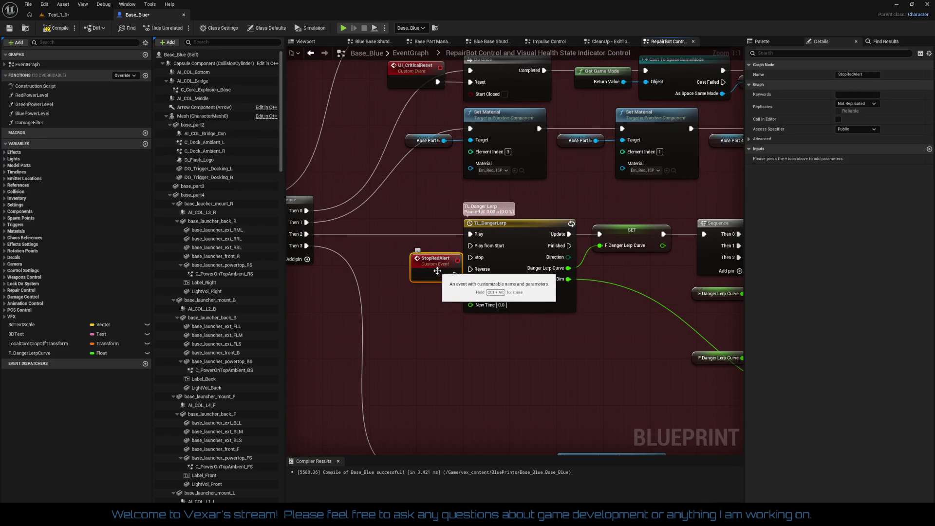
double_click(438, 260)
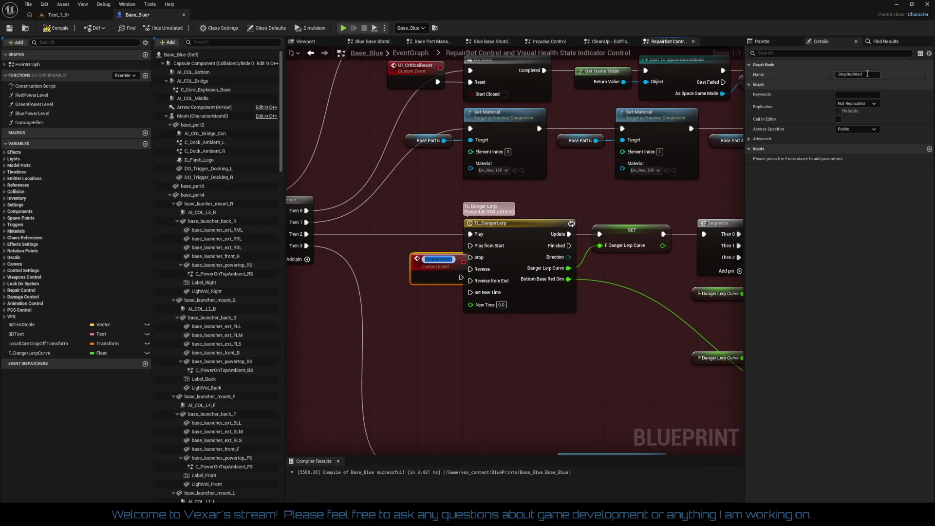
left_click(887, 77)
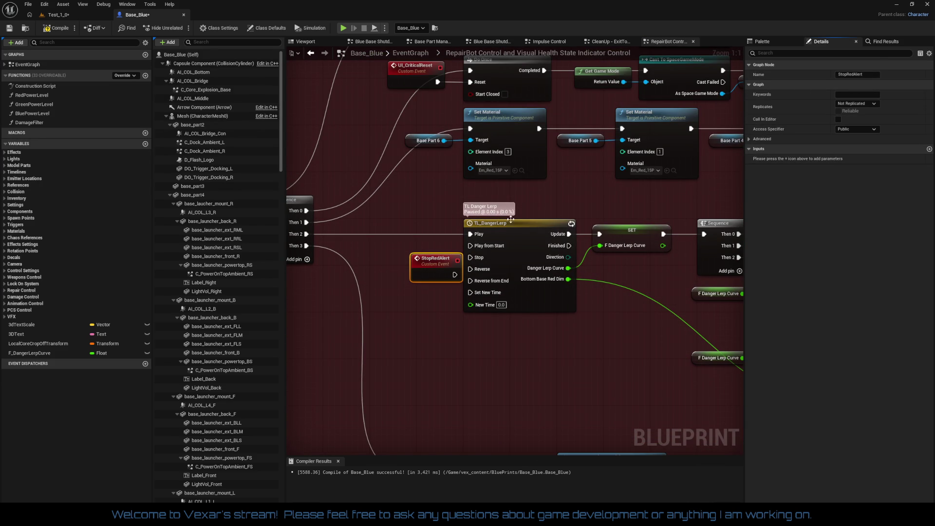
mouse_move(441, 266)
left_mouse_down()
mouse_move(434, 249)
mouse_move(480, 262)
mouse_move(506, 355)
left_mouse_up()
- Move Pause Timer above Bottom Material Reset and add a Stop Red Alert call right after it
scroll(379, 296, "down", 1)
mouse_move(474, 318)
left_mouse_down()
mouse_move(473, 180)
mouse_move(558, 183)
left_mouse_up()
type("stop")
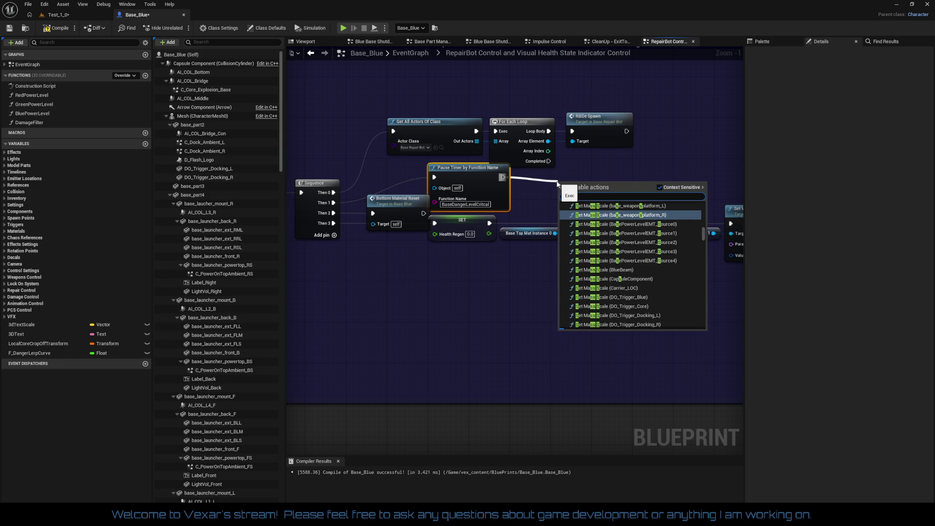
type(" red")
key("Return")
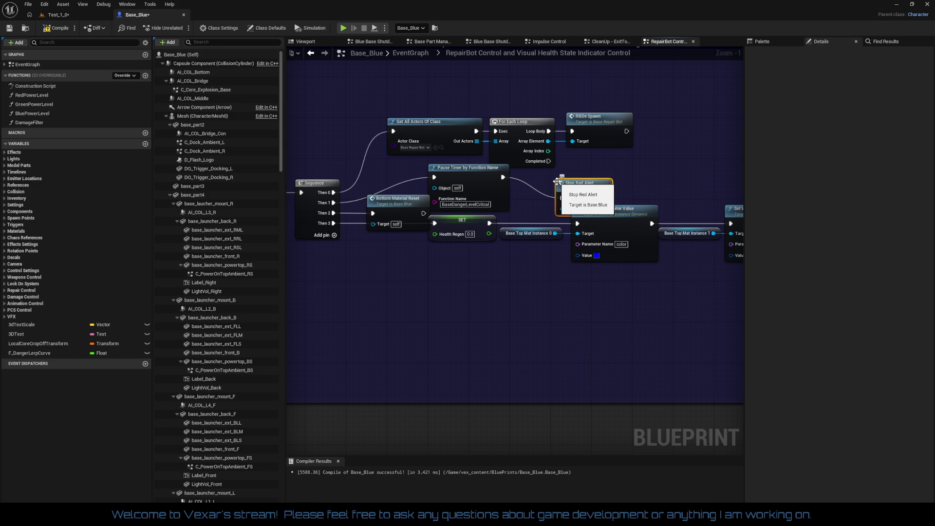
left_click_drag(579, 199, 540, 172)
left_click_drag(373, 111, 669, 135)
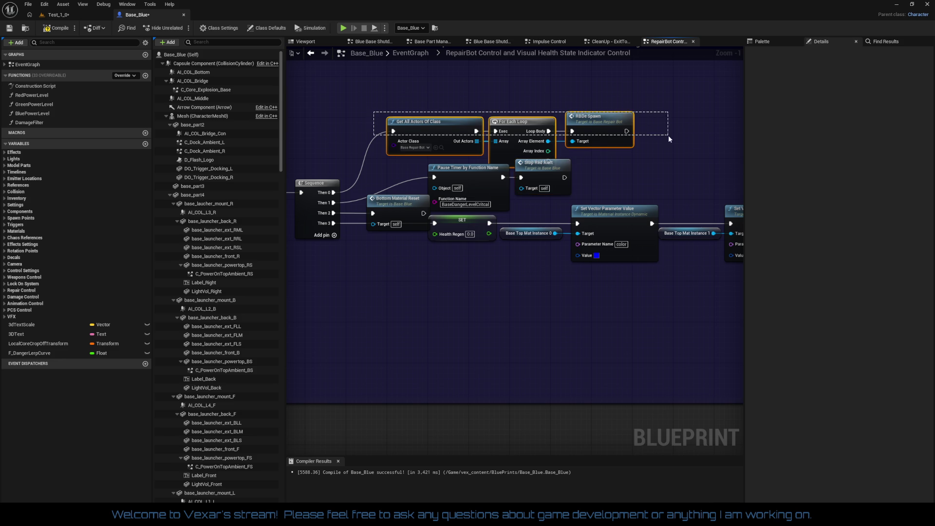
- Move the Get All Actors row, Pause Timer, Stop Red Alert and Set Vector nodes closer to the Sequence
mouse_move(439, 123)
left_mouse_down()
mouse_move(408, 102)
mouse_move(439, 100)
left_mouse_up()
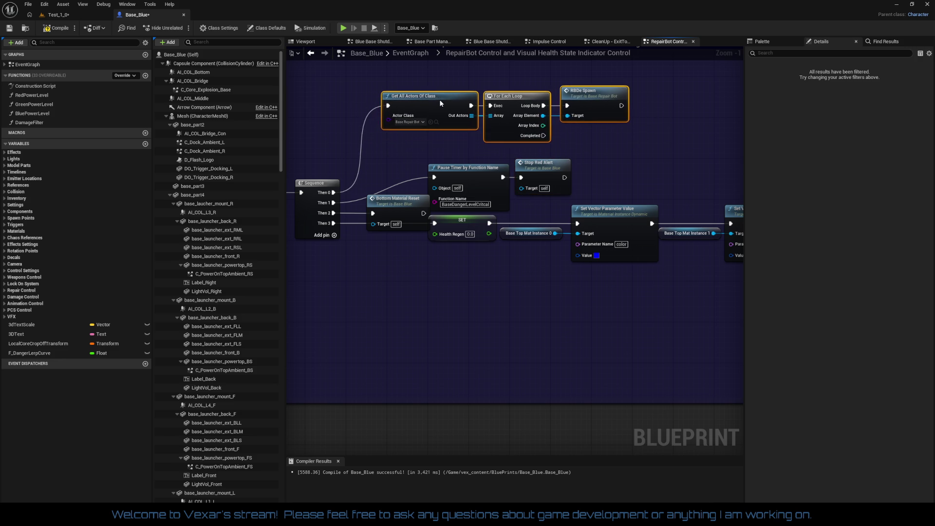
left_click_drag(437, 164, 536, 200)
left_click_drag(476, 175, 435, 154)
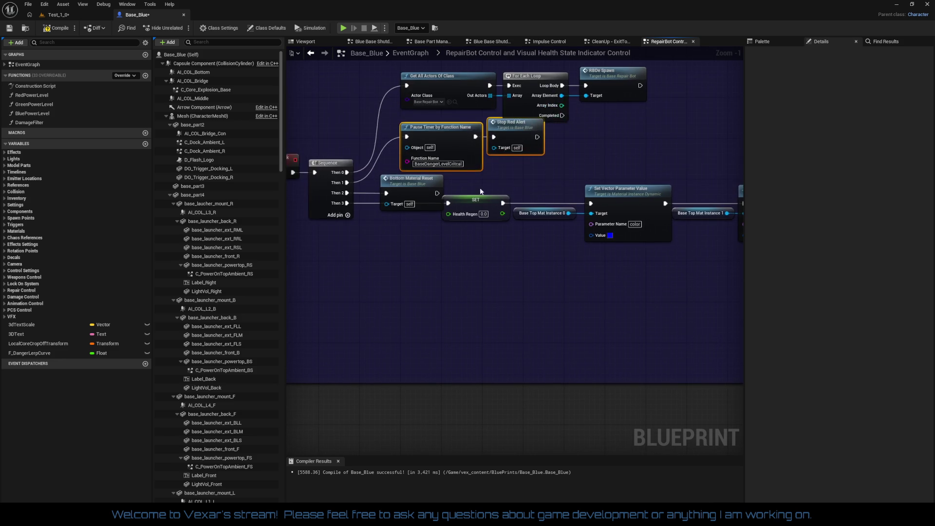
left_click_drag(292, 193, 661, 288)
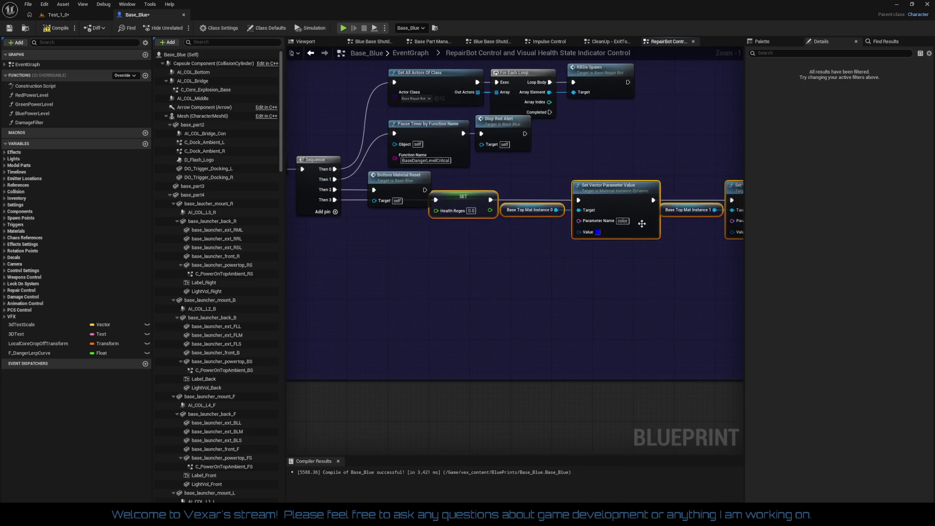
mouse_move(587, 232)
left_mouse_down()
mouse_move(544, 230)
mouse_move(577, 232)
mouse_move(574, 218)
left_mouse_up()
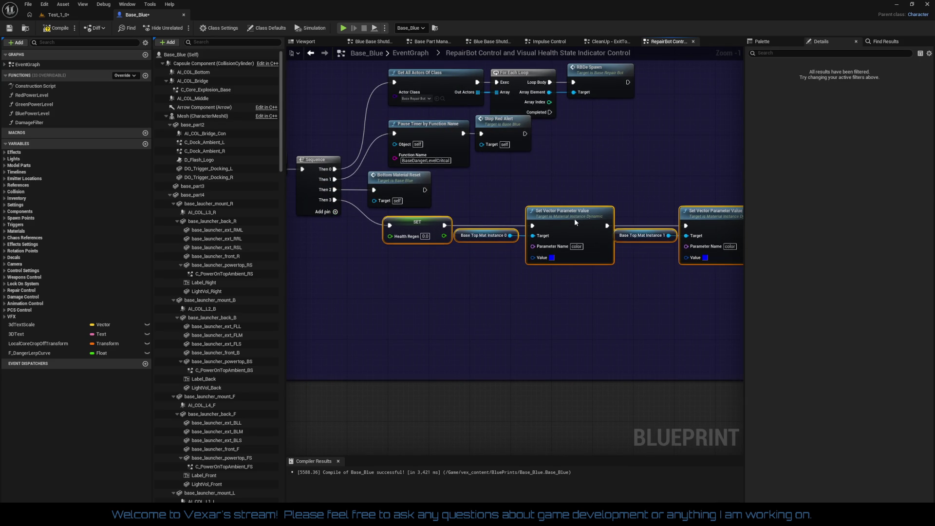
mouse_move(407, 179)
left_mouse_down()
mouse_move(426, 181)
mouse_move(416, 172)
mouse_move(423, 158)
mouse_move(388, 163)
left_mouse_up()
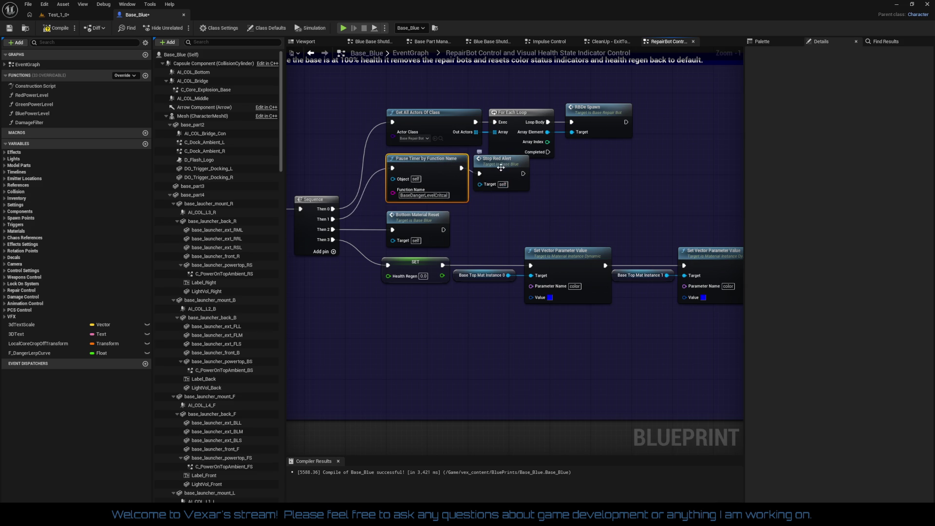
left_click_drag(502, 165, 506, 159)
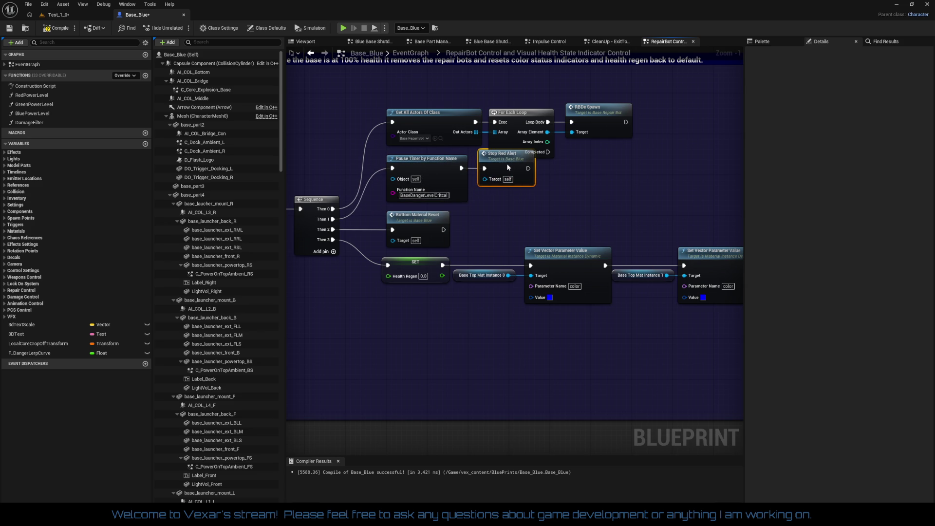
left_click_drag(378, 118, 623, 142)
left_click_drag(440, 121, 441, 102)
scroll(441, 102, "down", 3)
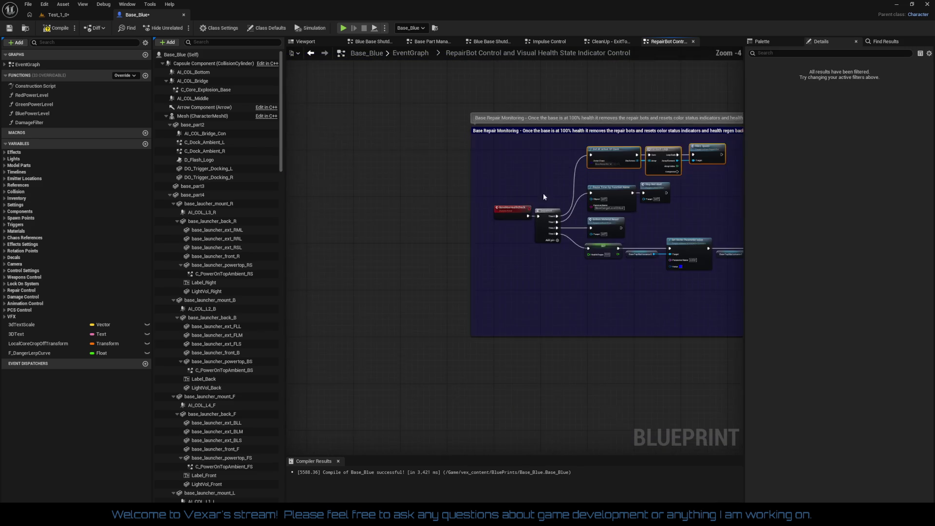
- Raise BaseMaxHealthCheck and Sequence together, and lift Bottom Material Reset to straighten its wire
scroll(435, 205, "up", 3)
left_click_drag(383, 205, 476, 297)
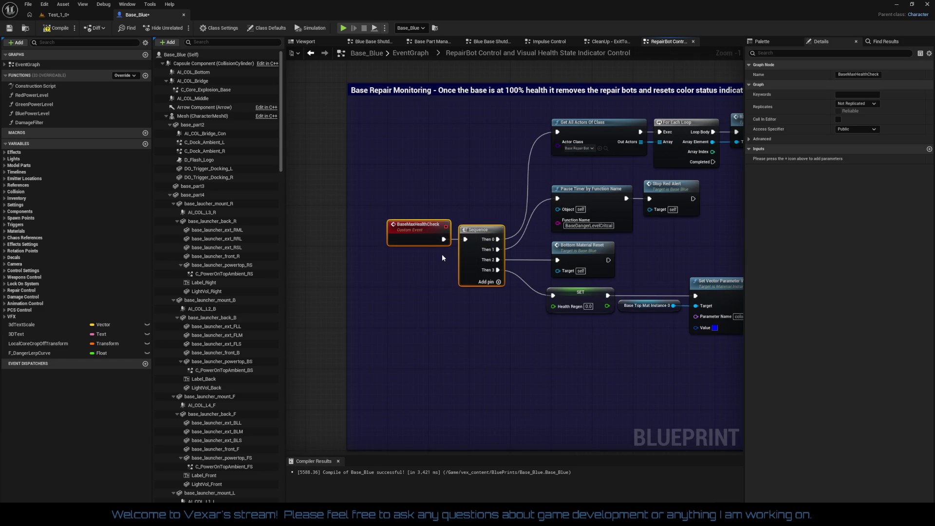
left_click_drag(397, 231, 396, 216)
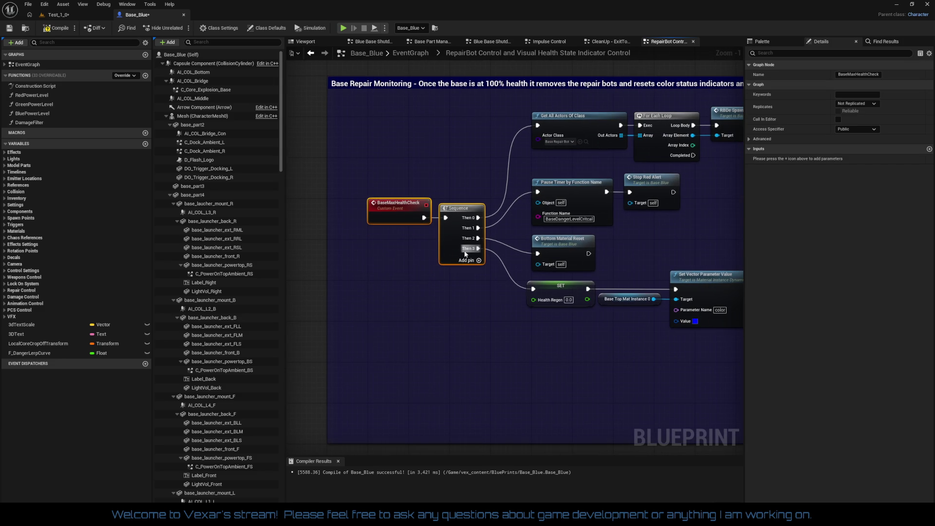
left_click(610, 248)
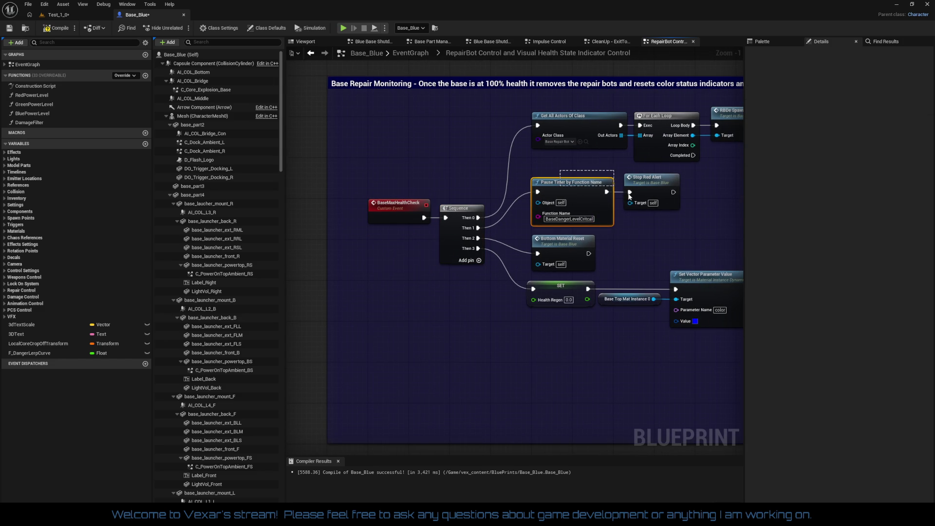
left_click_drag(525, 170, 707, 219)
left_click_drag(566, 189, 567, 184)
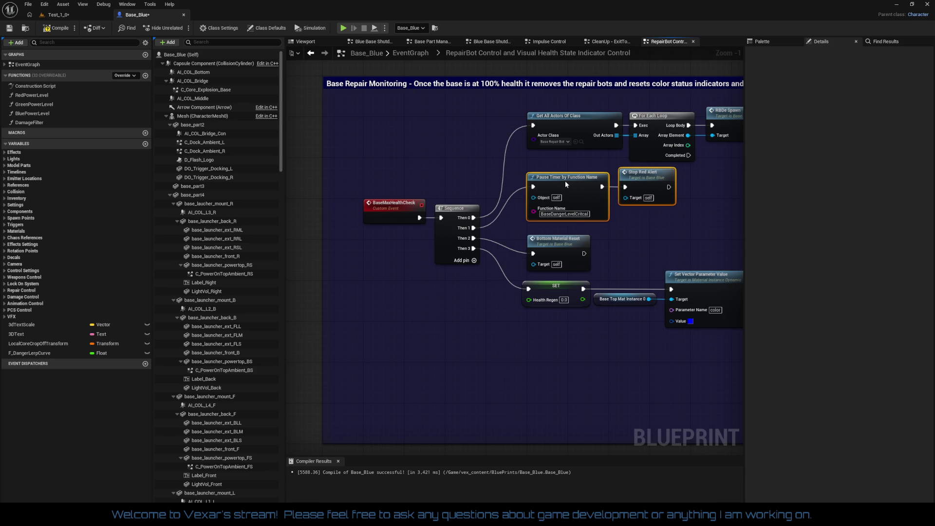
left_click_drag(636, 183, 650, 183)
key("ctrl+z")
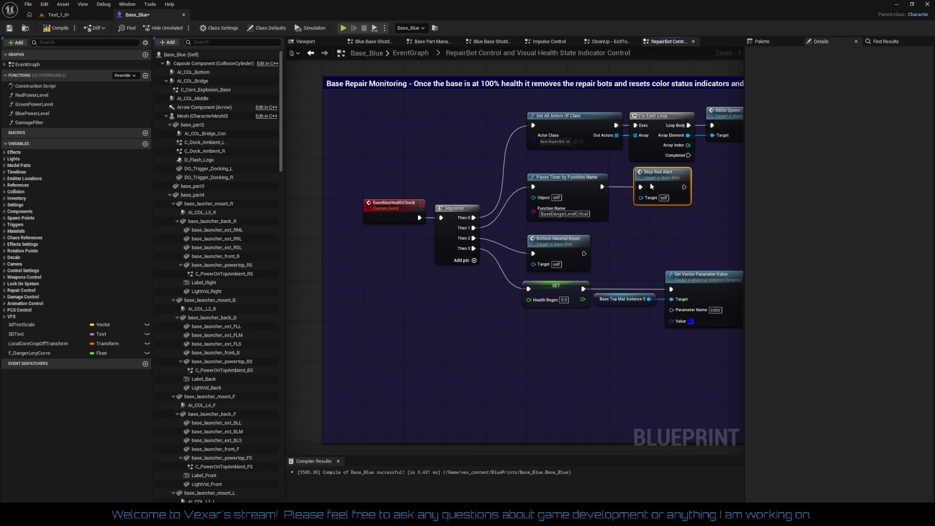
left_click(554, 245)
left_click_drag(553, 244, 556, 233)
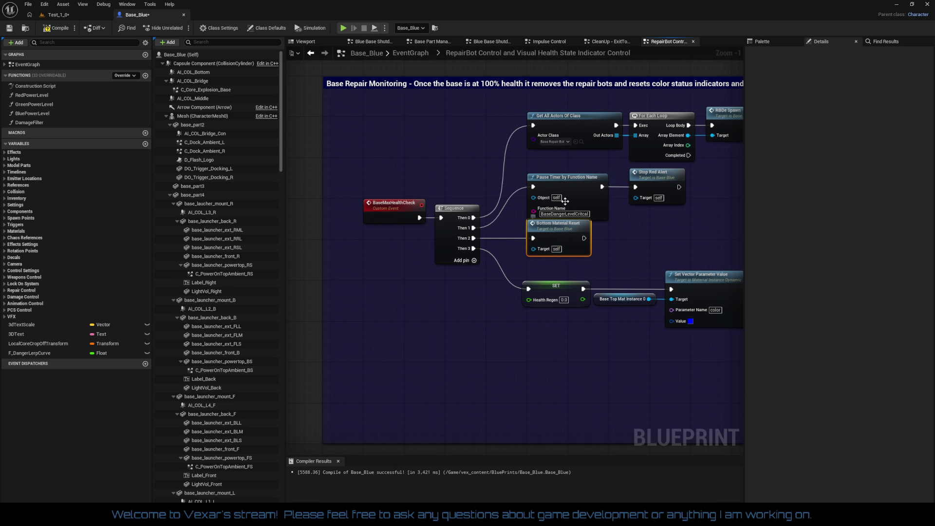
- Raise Pause Timer with Stop Red Alert, the Get All Actors row, and the SET and Set Vector row slightly
left_click_drag(516, 177, 665, 205)
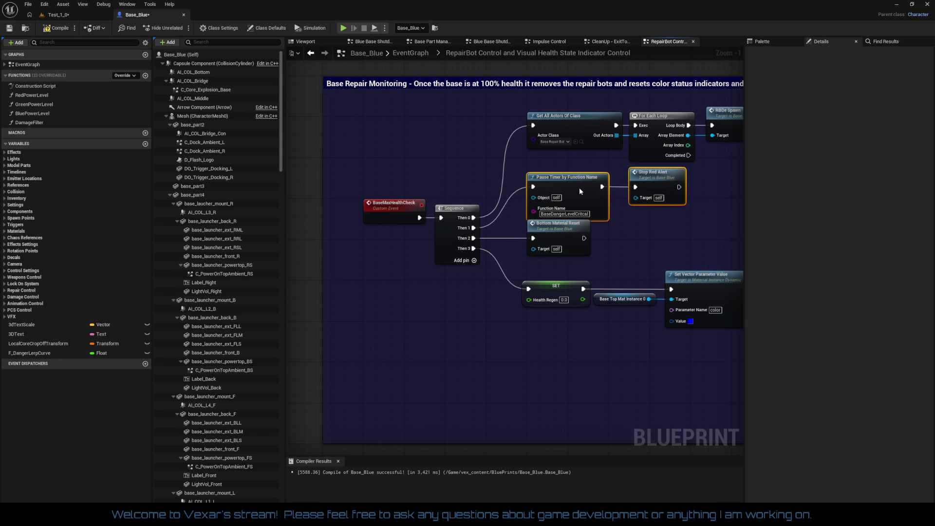
left_click_drag(579, 188, 579, 184)
left_click(623, 226)
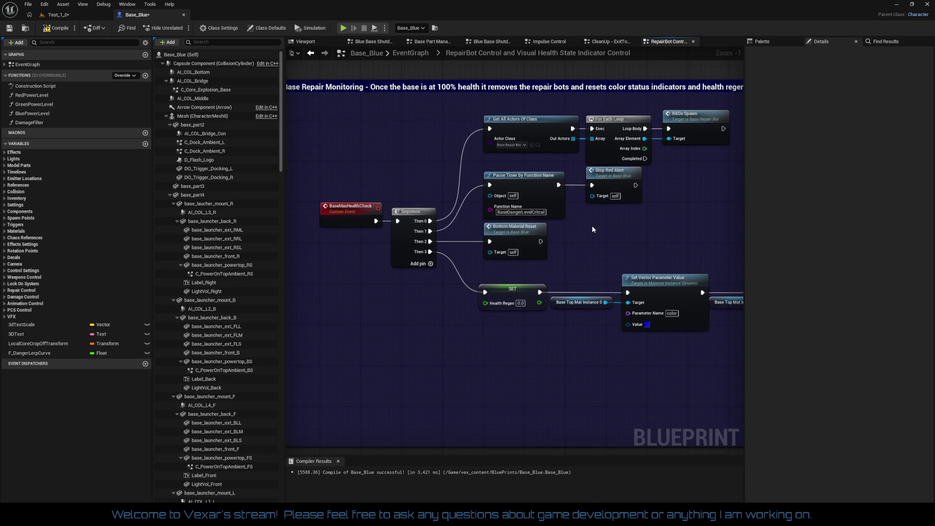
left_click_drag(458, 128, 682, 149)
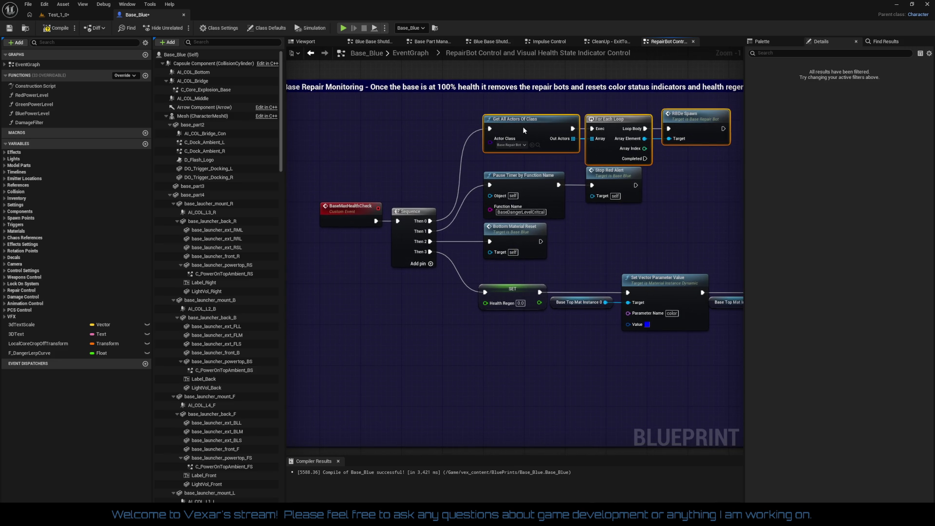
left_click_drag(524, 125, 524, 122)
left_click(598, 238)
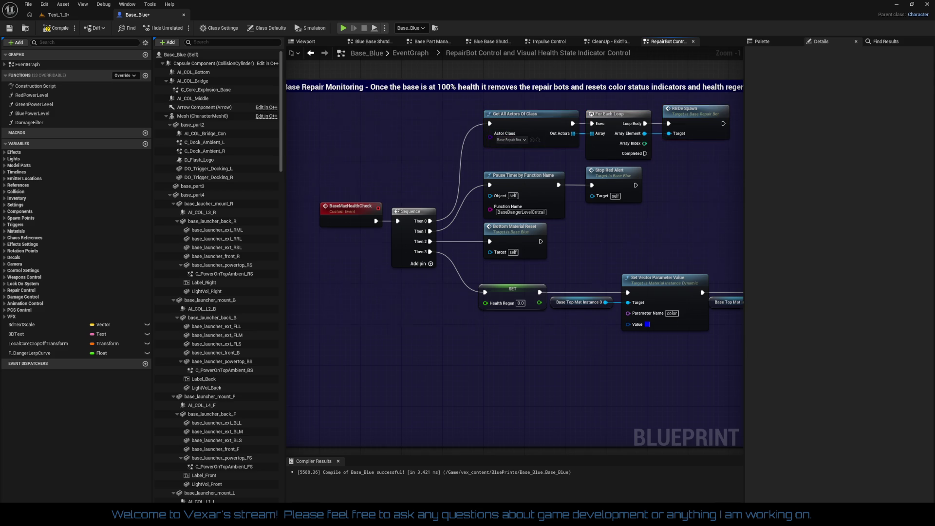
mouse_move(504, 266)
left_mouse_down()
mouse_move(700, 288)
mouse_move(714, 338)
mouse_move(707, 345)
left_mouse_up()
left_click_drag(448, 260, 447, 247)
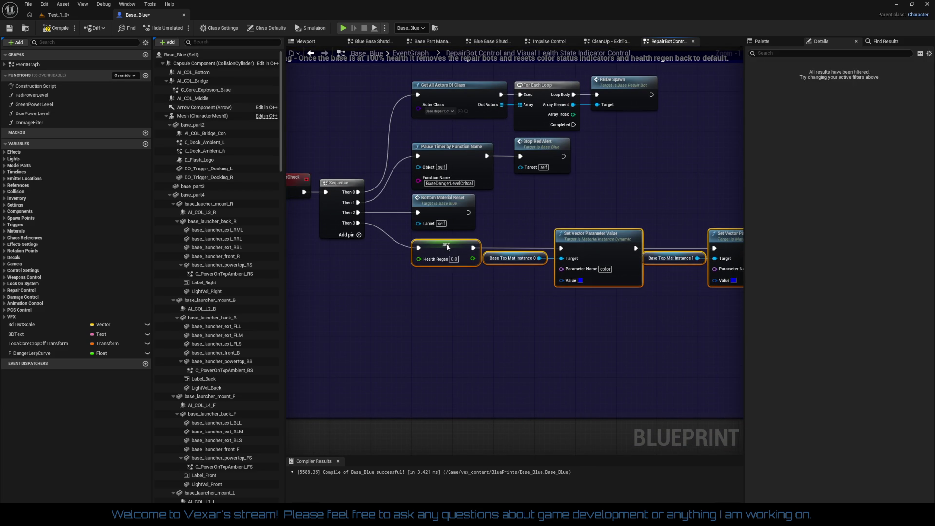
left_click(472, 318)
- Shrink the blue comment box by pulling its right and bottom edges inward
scroll(473, 317, "down", 2)
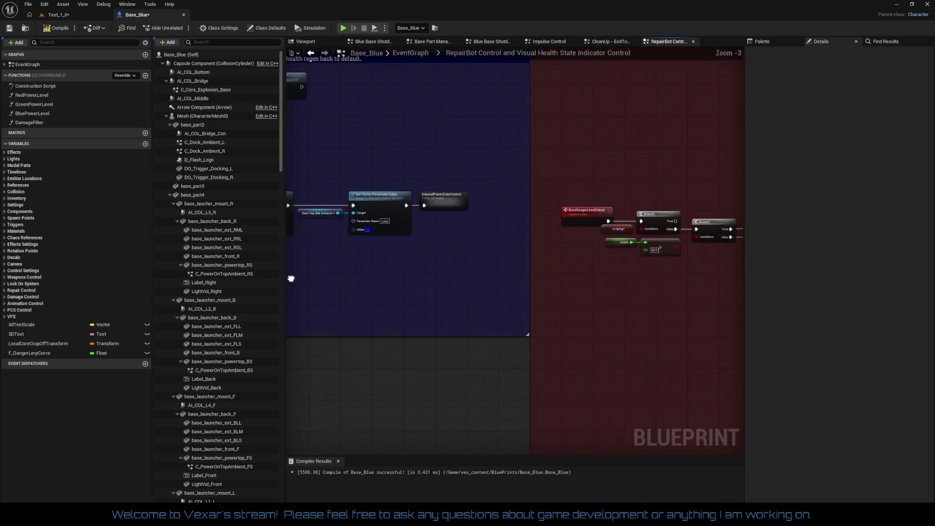
left_click_drag(507, 326, 471, 349)
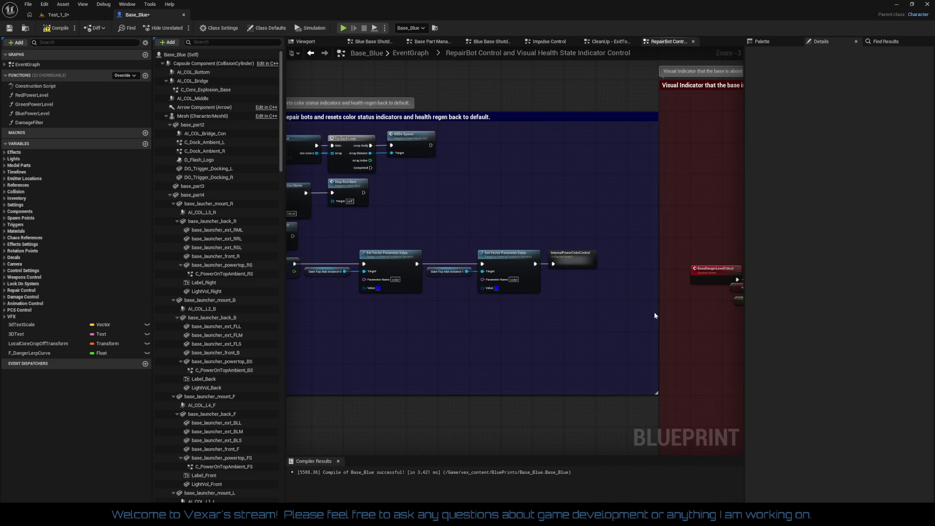
left_click_drag(657, 311, 626, 312)
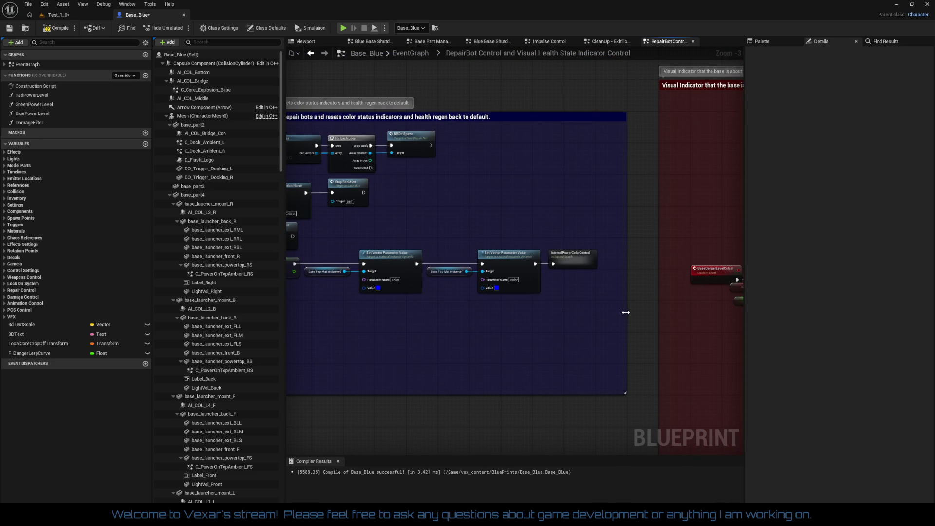
mouse_move(547, 393)
left_mouse_down()
mouse_move(526, 328)
mouse_move(585, 266)
mouse_move(330, 250)
mouse_move(360, 332)
mouse_move(341, 336)
mouse_move(378, 382)
mouse_move(306, 346)
mouse_move(271, 345)
mouse_move(303, 324)
mouse_move(560, 312)
mouse_move(676, 319)
mouse_move(457, 317)
left_mouse_up()
- Move the blue comment up to line up with the red base-failure comment
scroll(584, 266, "down", 1)
scroll(457, 316, "down", 2)
mouse_move(518, 309)
left_mouse_down()
mouse_move(662, 302)
mouse_move(445, 319)
mouse_move(554, 333)
left_mouse_up()
scroll(519, 329, "up", 3)
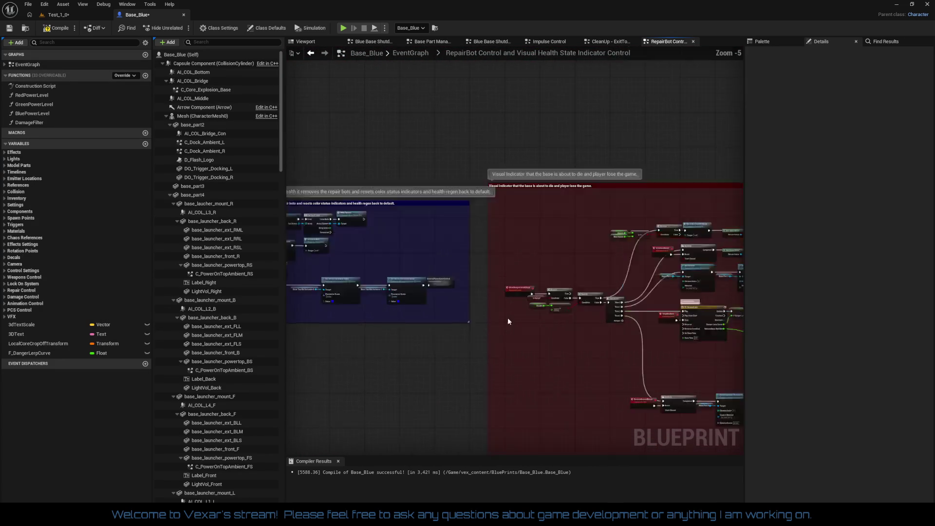
left_click_drag(463, 208, 463, 177)
scroll(519, 205, "down", 2)
scroll(537, 202, "down", 4)
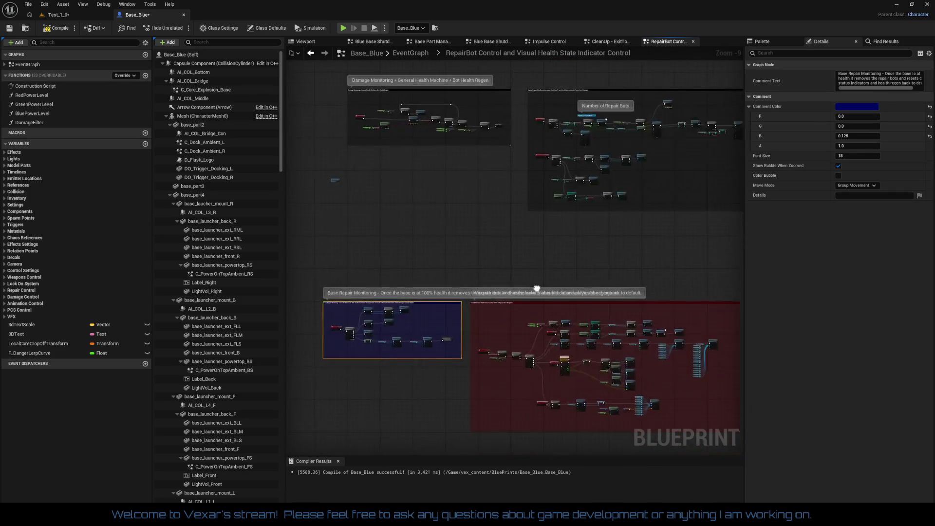
- Move the red Visual Indicator comment group up and to the right
scroll(524, 292, "up", 2)
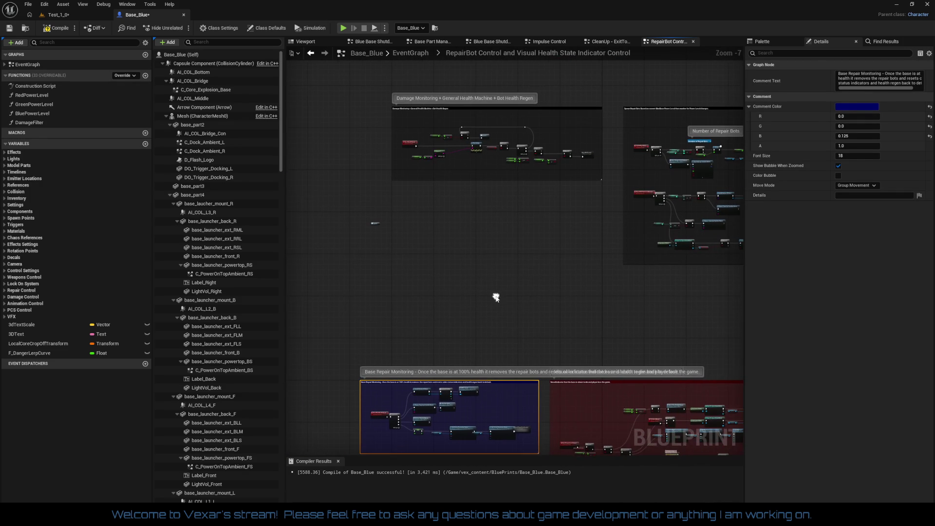
left_click_drag(496, 296, 363, 277)
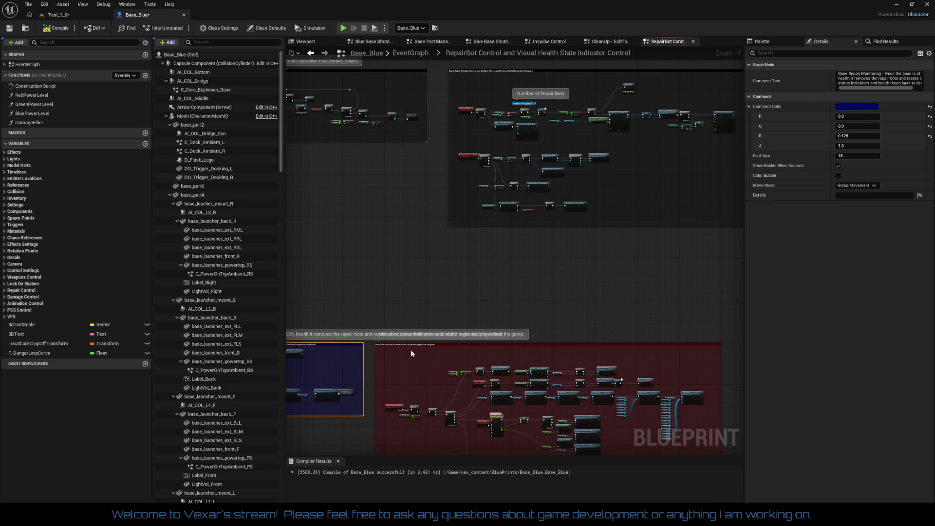
mouse_move(411, 344)
left_mouse_down()
mouse_move(484, 295)
mouse_move(490, 244)
left_mouse_up()
scroll(414, 222, "up", 6)
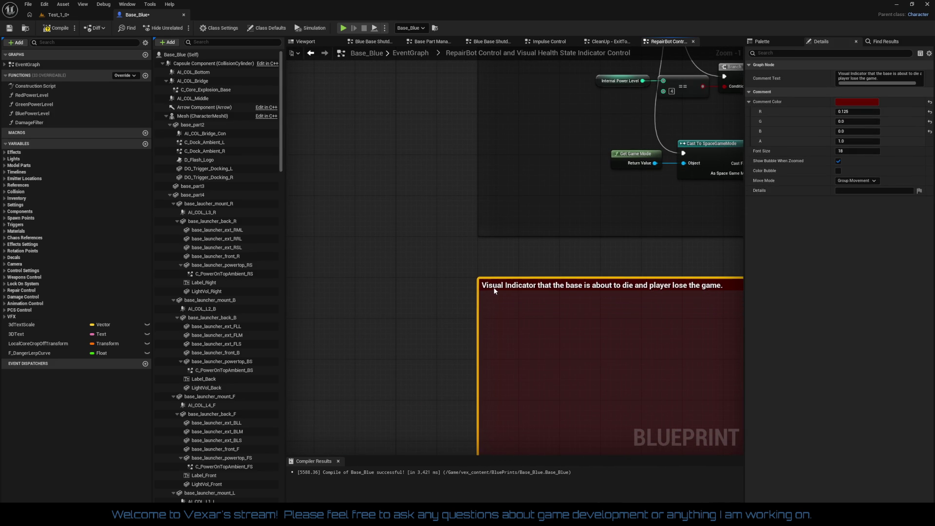
scroll(460, 261, "down", 5)
- Move the blue Base Repair Monitoring group up beside the health regen group
left_click_drag(459, 262, 629, 214)
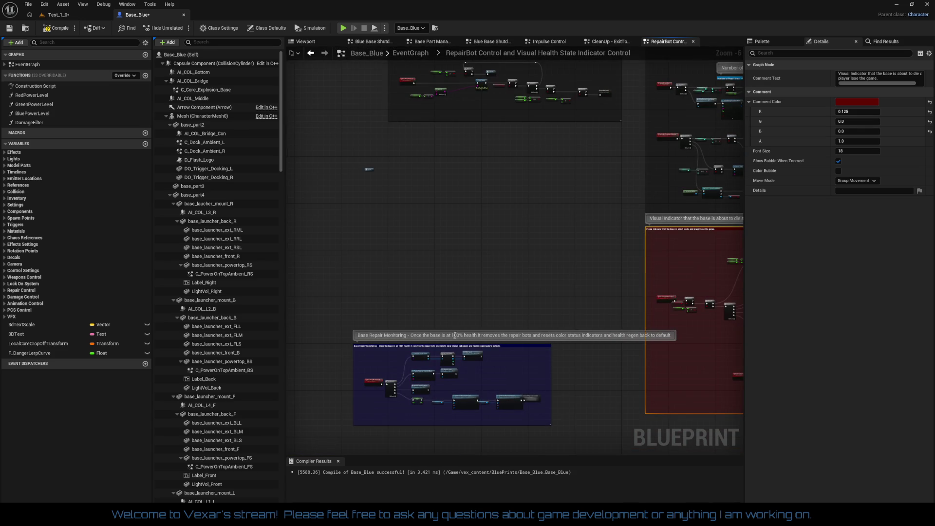
mouse_move(526, 353)
left_mouse_down()
mouse_move(549, 234)
mouse_move(591, 141)
left_mouse_up()
scroll(433, 233, "up", 4)
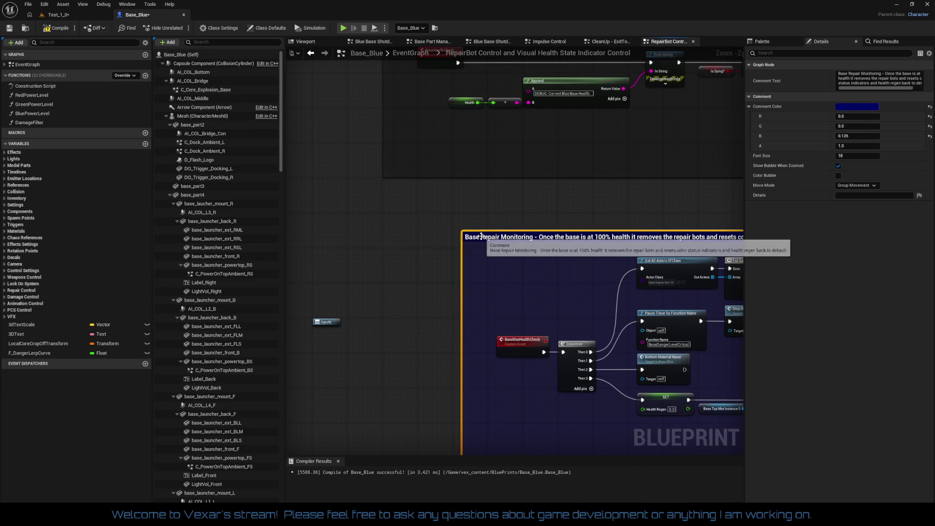
scroll(434, 233, "down", 2)
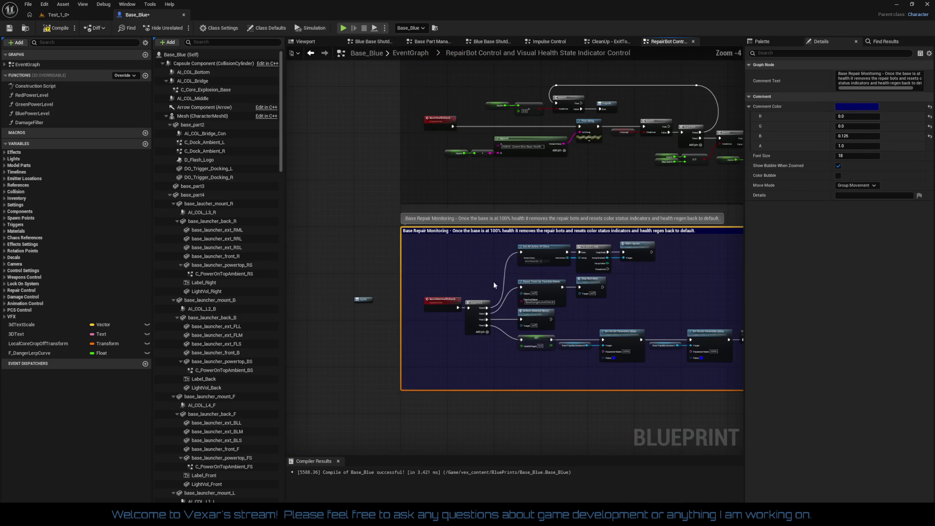
mouse_move(417, 288)
left_mouse_down()
mouse_move(474, 293)
mouse_move(472, 324)
mouse_move(458, 264)
mouse_move(446, 370)
mouse_move(453, 390)
left_mouse_up()
scroll(406, 303, "up", 2)
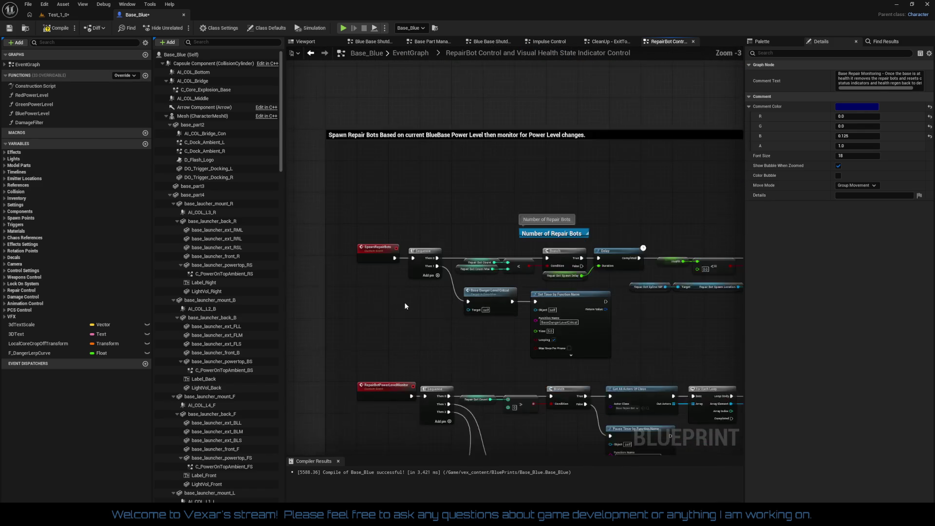
- Shift the Internal Power Level, Branch and Pause Timer nodes to the right
left_click_drag(419, 313, 405, 155)
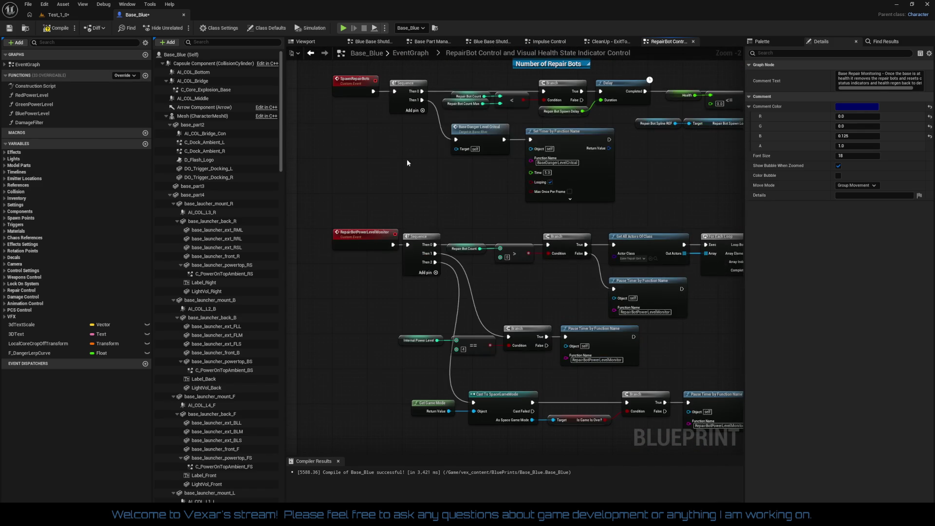
mouse_move(375, 271)
left_mouse_down()
mouse_move(369, 255)
mouse_move(347, 256)
mouse_move(369, 300)
mouse_move(306, 270)
left_mouse_up()
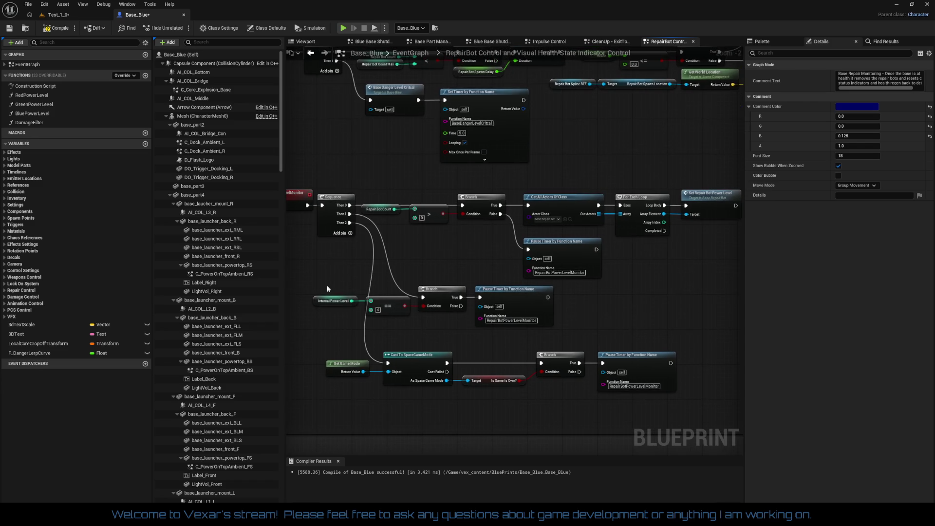
left_click_drag(481, 330, 536, 317)
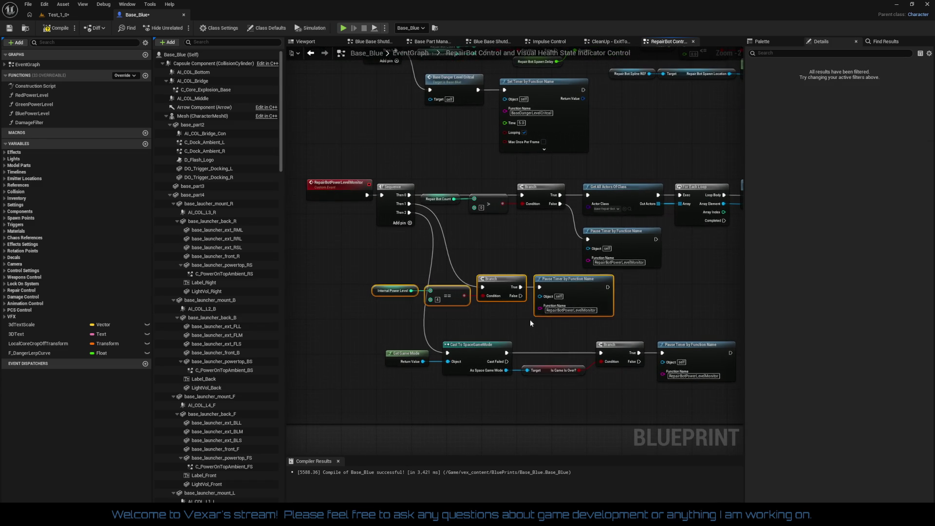
mouse_move(583, 291)
left_mouse_down()
mouse_move(627, 291)
mouse_move(548, 290)
left_mouse_up()
- Move the Get Game Mode game-over check row right and slightly up
left_click_drag(345, 279, 675, 325)
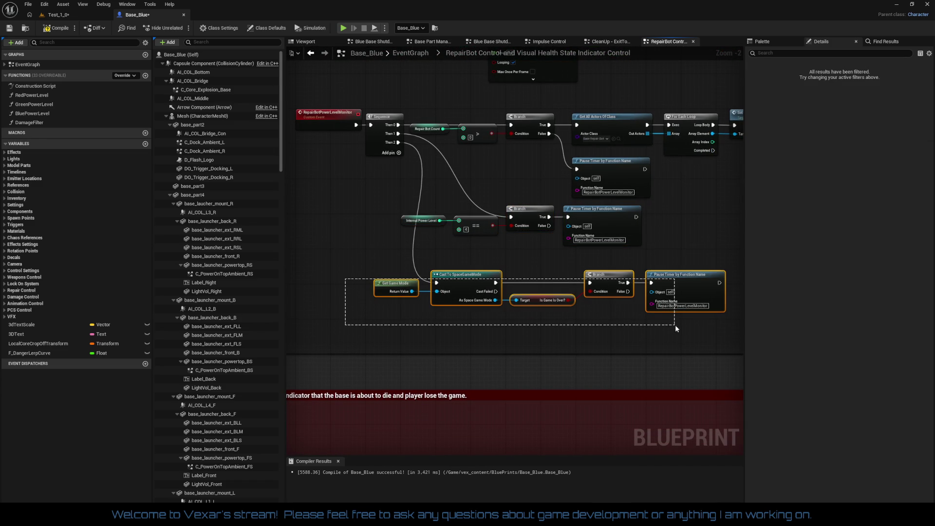
left_click_drag(457, 282, 531, 286)
scroll(491, 277, "down", 2)
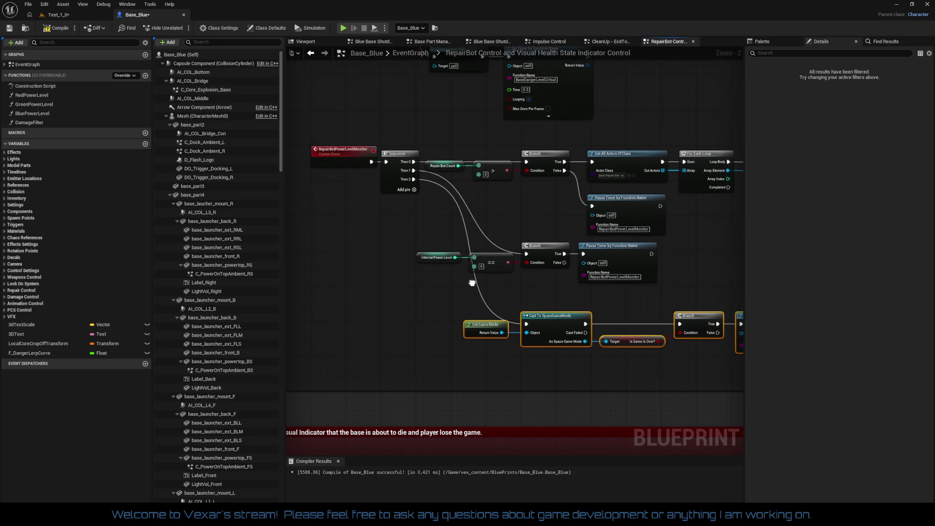
left_click_drag(375, 309, 662, 363)
scroll(595, 315, "up", 2)
mouse_move(427, 336)
left_mouse_down()
mouse_move(429, 323)
mouse_move(495, 414)
mouse_move(676, 351)
mouse_move(434, 300)
left_mouse_up()
scroll(444, 345, "down", 1)
scroll(434, 299, "down", 2)
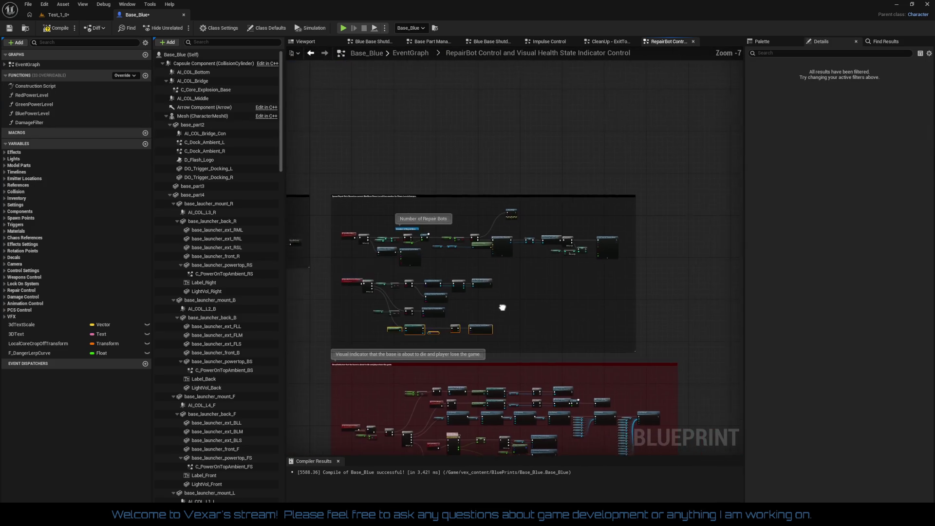
- Place StopRedAlert beside TL_DangerLerp and BottomMaterialReset beside the Do Once node
scroll(524, 286, "up", 1)
scroll(524, 286, "down", 2)
mouse_move(502, 312)
left_mouse_down()
mouse_move(592, 246)
mouse_move(536, 245)
mouse_move(535, 313)
mouse_move(309, 157)
mouse_move(250, 147)
mouse_move(309, 146)
mouse_move(332, 200)
left_mouse_up()
scroll(492, 284, "up", 5)
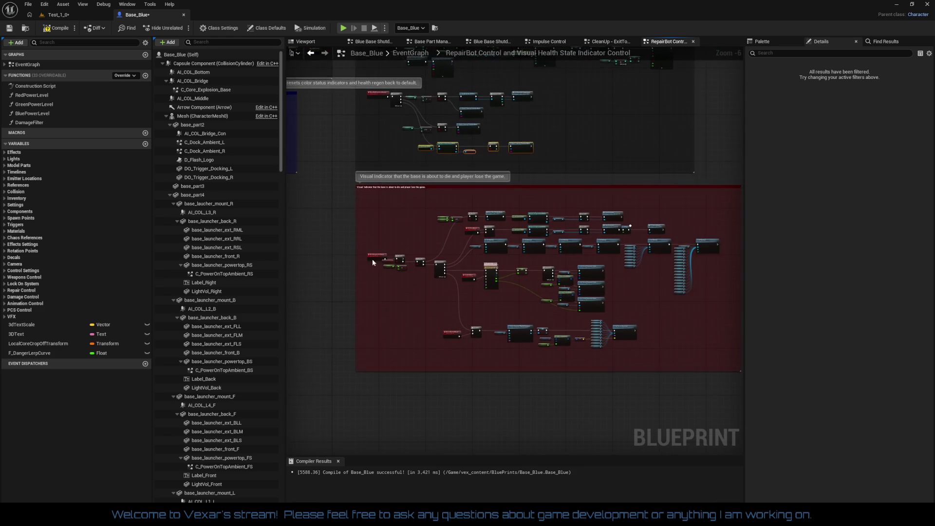
scroll(492, 280, "down", 1)
left_click_drag(492, 281, 568, 300)
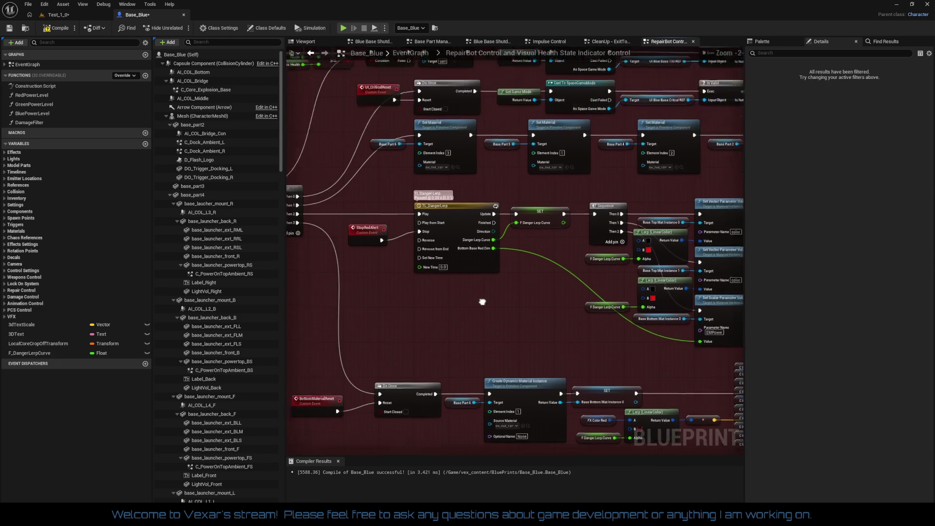
mouse_move(415, 238)
left_mouse_down()
mouse_move(428, 234)
mouse_move(442, 177)
left_mouse_up()
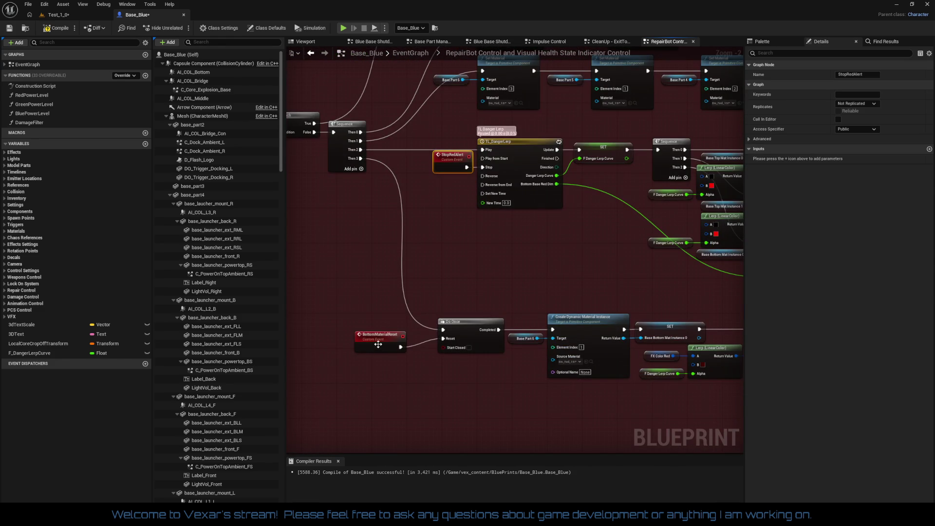
left_click_drag(381, 345, 398, 337)
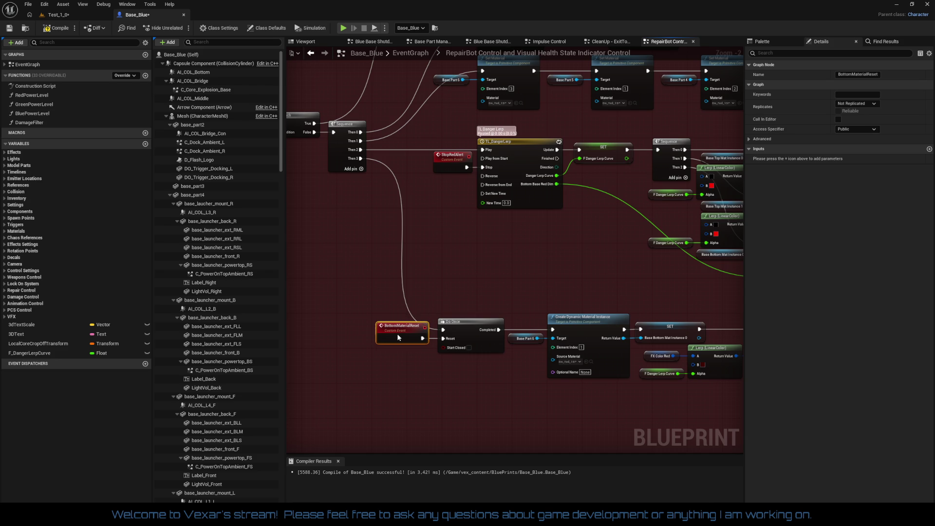
- Shift the red Visual Indicator comment group to the left
mouse_move(352, 300)
left_mouse_down()
mouse_move(596, 391)
mouse_move(500, 357)
left_mouse_up()
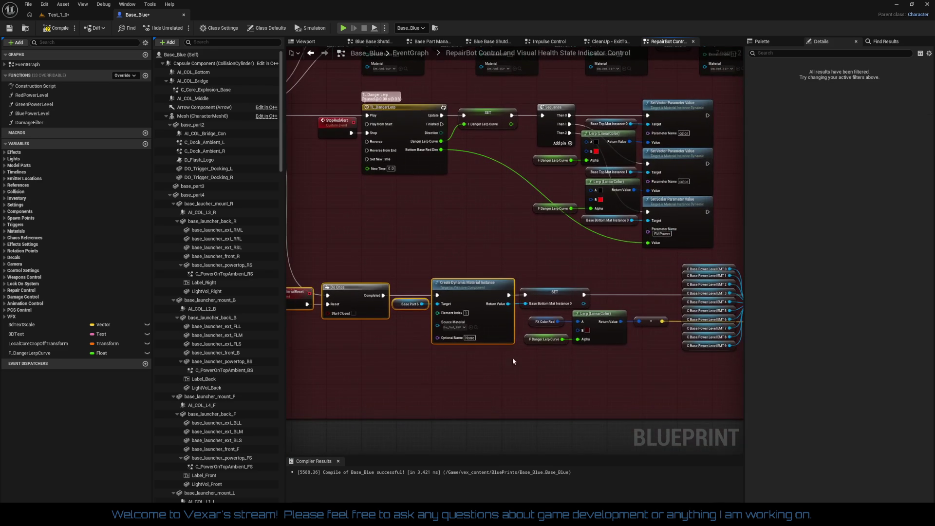
scroll(548, 313, "down", 6)
scroll(481, 340, "up", 2)
scroll(457, 340, "down", 2)
mouse_move(464, 340)
left_mouse_down()
mouse_move(307, 351)
mouse_move(520, 343)
mouse_move(610, 416)
mouse_move(625, 364)
left_mouse_up()
mouse_move(580, 259)
left_mouse_down()
mouse_move(379, 253)
mouse_move(316, 265)
left_mouse_up()
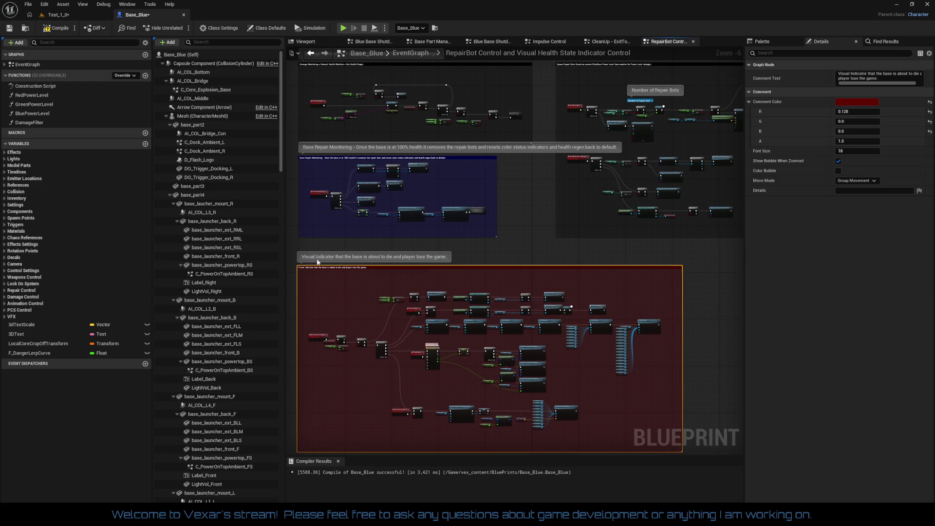
- Raise the red Visual Indicator group to sit directly beneath the blue Base Repair Monitoring comment
scroll(413, 223, "up", 5)
mouse_move(479, 331)
left_mouse_down()
mouse_move(485, 274)
mouse_move(484, 411)
left_mouse_up()
left_click(513, 292)
- Frame the Spawn Repair Bots group and zoom in on the SpawnActor Base Repair Bot node
scroll(441, 272, "down", 2)
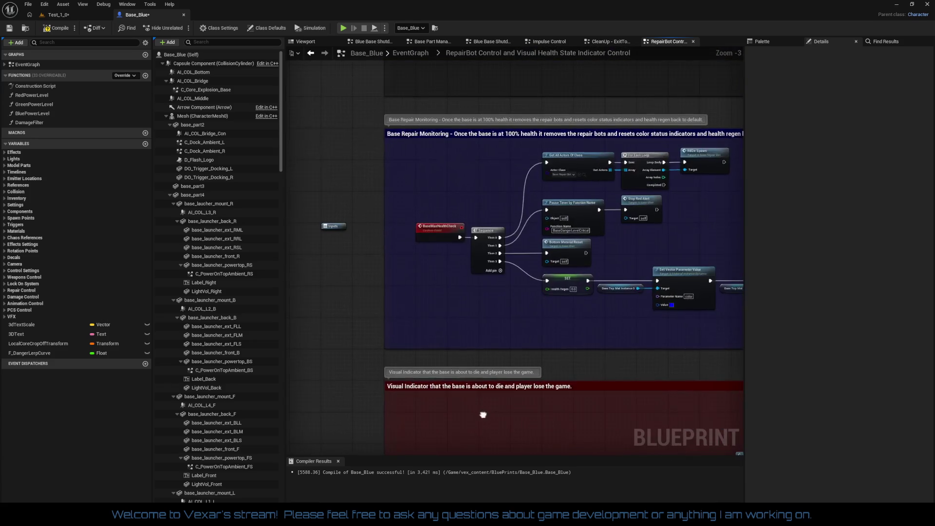
scroll(543, 318, "down", 3)
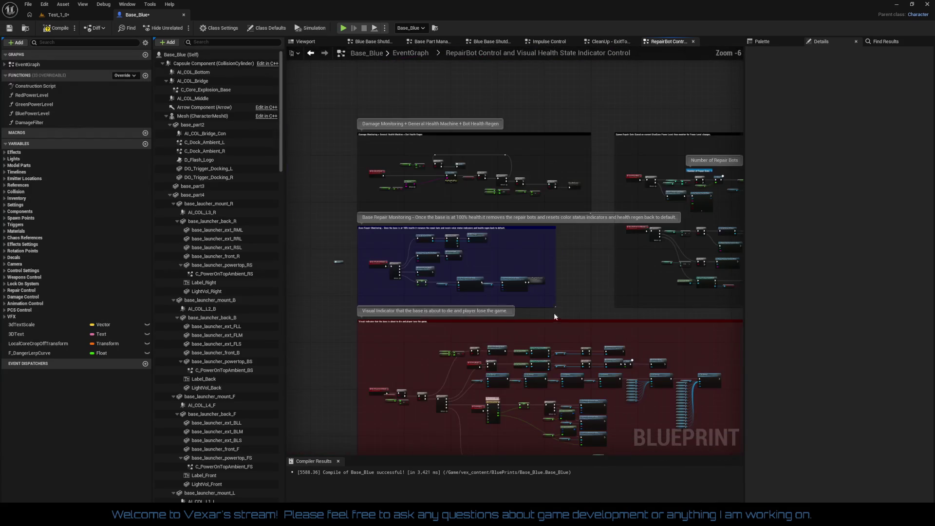
key("f")
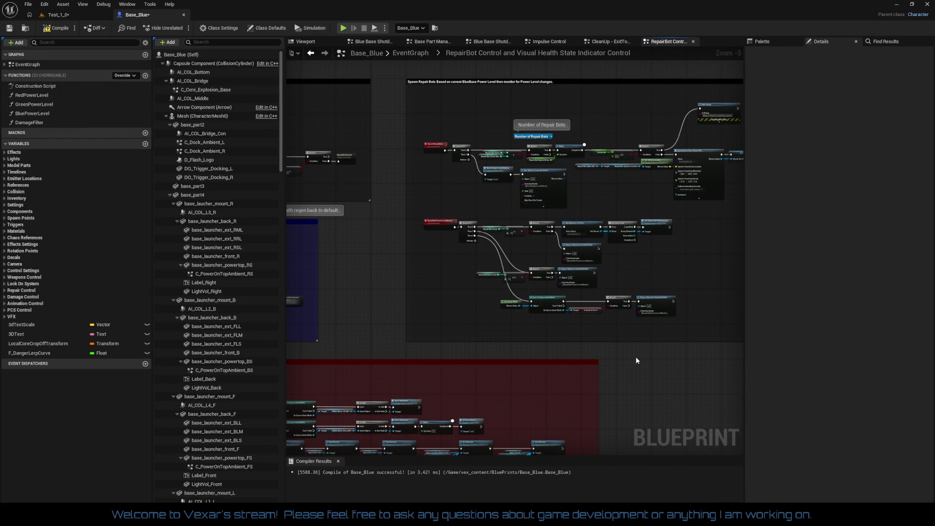
left_click_drag(650, 349, 527, 331)
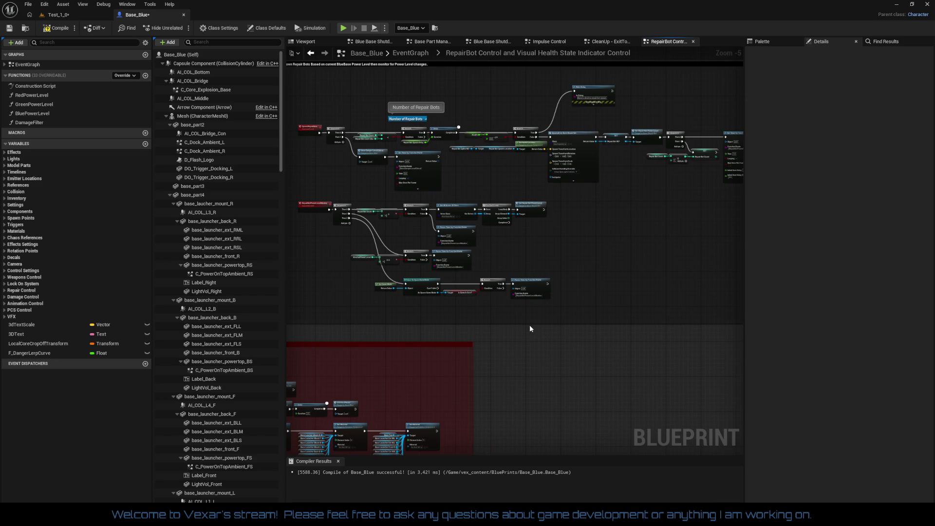
scroll(545, 315, "up", 5)
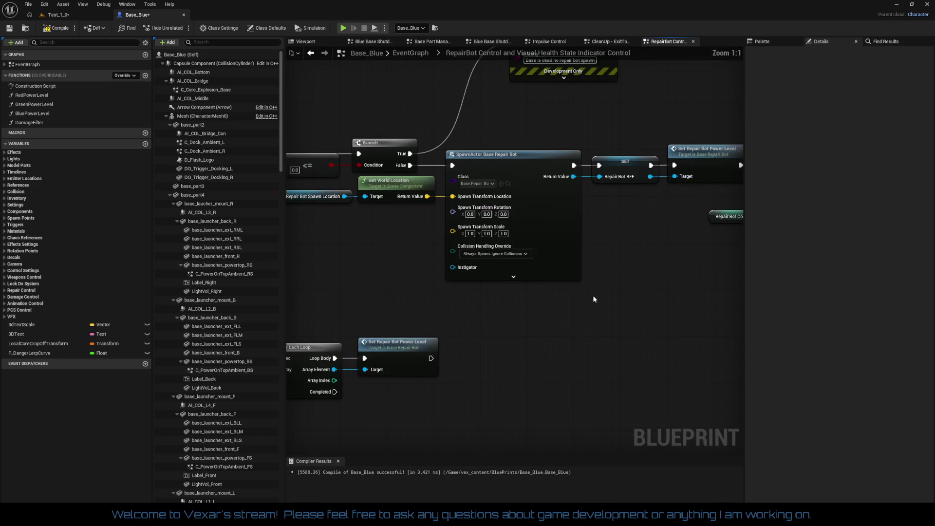
- Nudge the 'Base is dead no repair bot spawn' Print String down-left, then zoom out
mouse_move(578, 118)
left_mouse_down()
mouse_move(546, 124)
mouse_move(543, 134)
left_mouse_up()
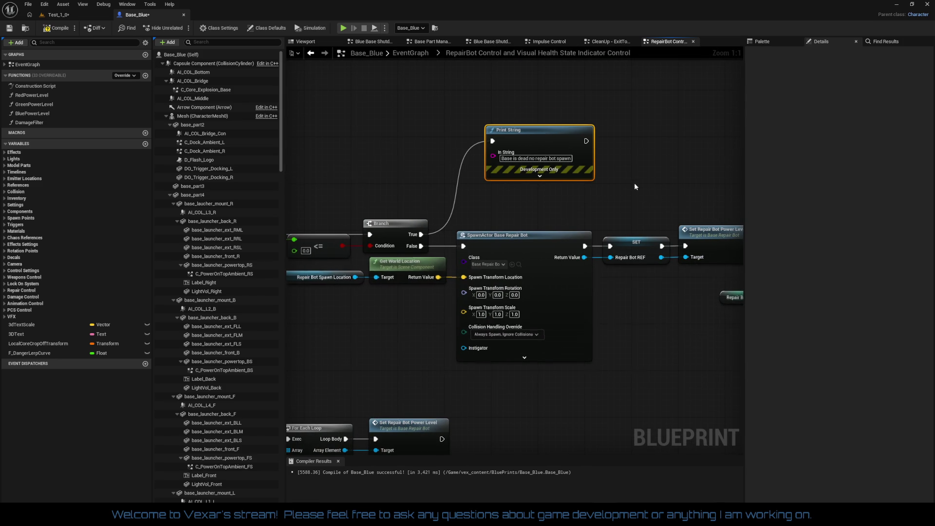
scroll(634, 182, "down", 5)
mouse_move(488, 259)
left_mouse_down()
mouse_move(505, 255)
mouse_move(499, 246)
mouse_move(688, 232)
left_mouse_up()
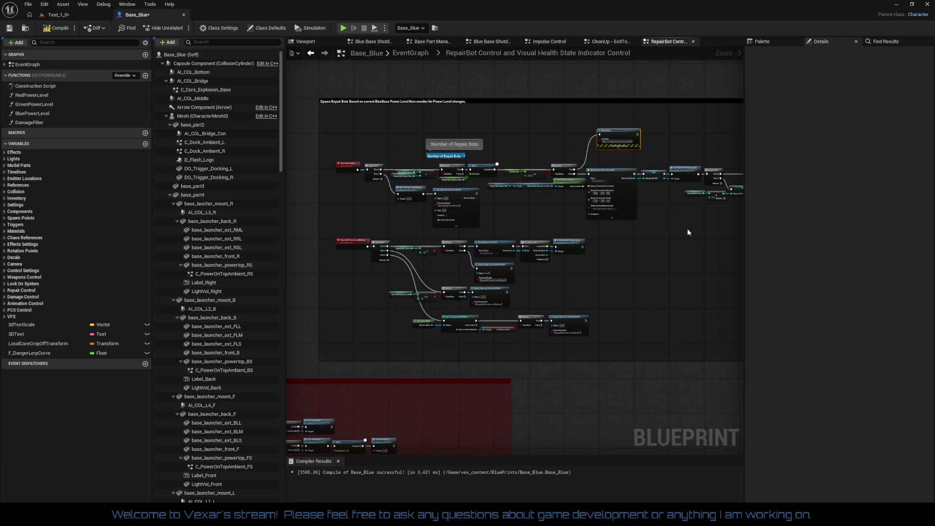
scroll(688, 232, "down", 2)
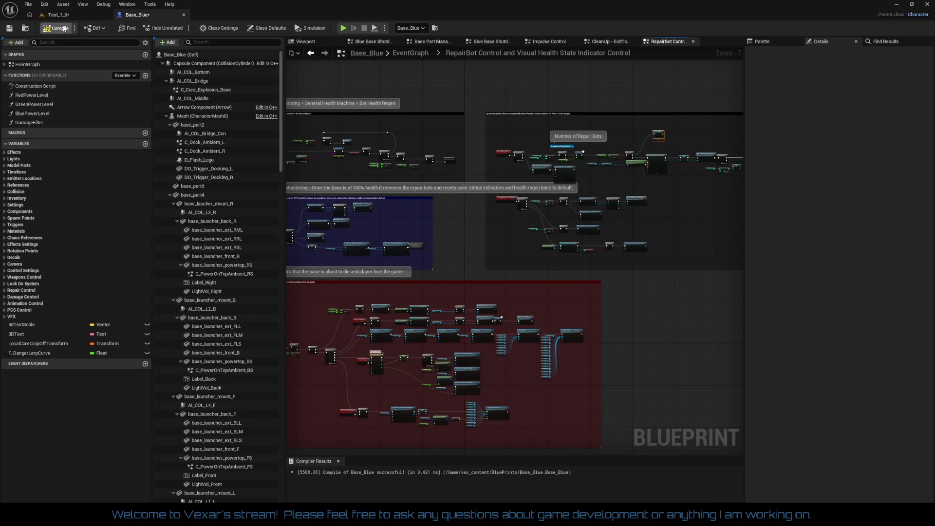
- Save the Base_Blue Blueprint, return to the Test_1_0 level, and start playing it
key("ctrl+s")
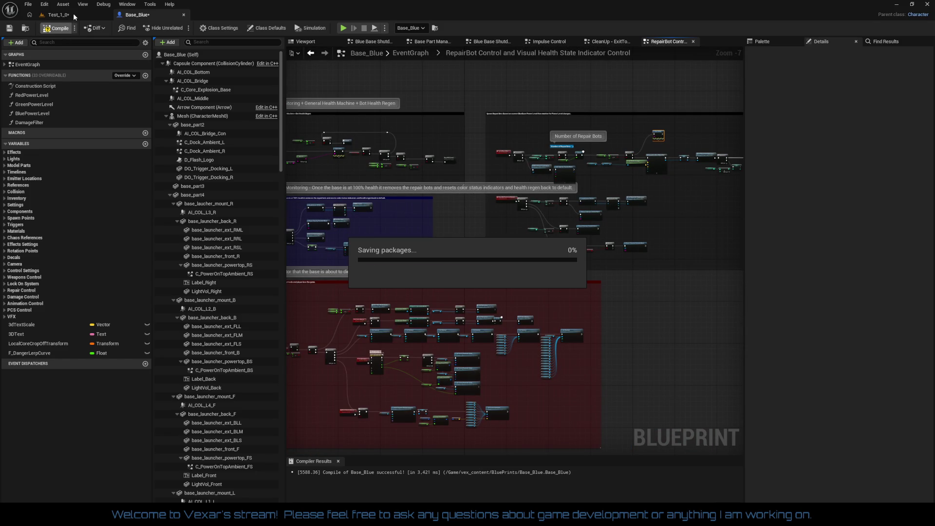
left_click(73, 13)
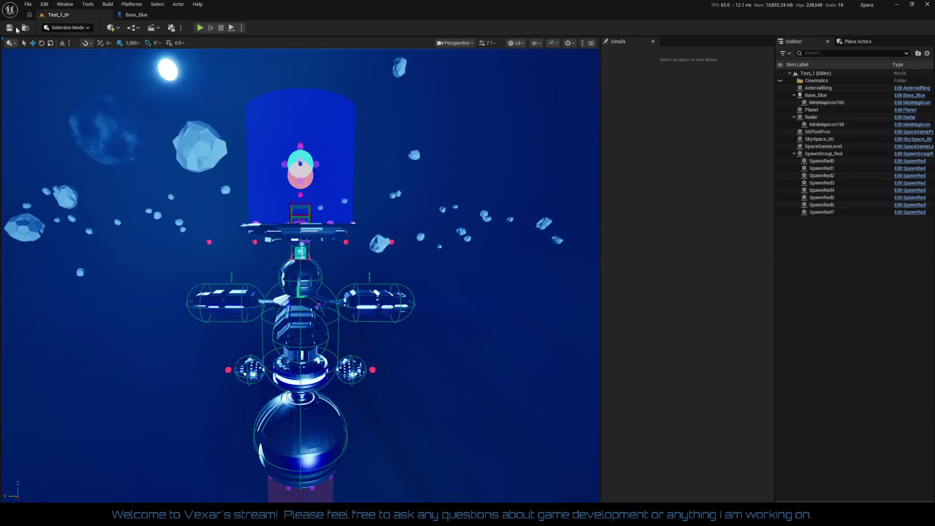
left_click(200, 27)
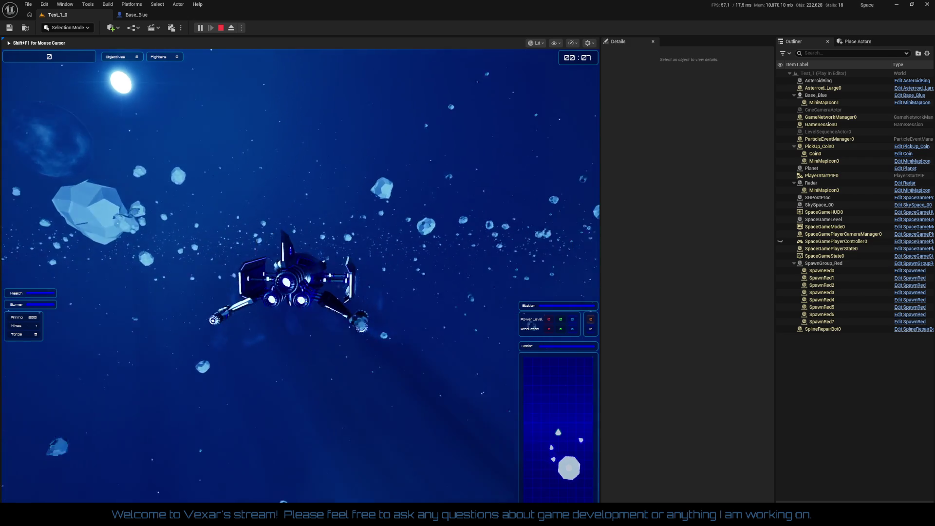
- Boost the ship away from the planet with Shift
key("shift")
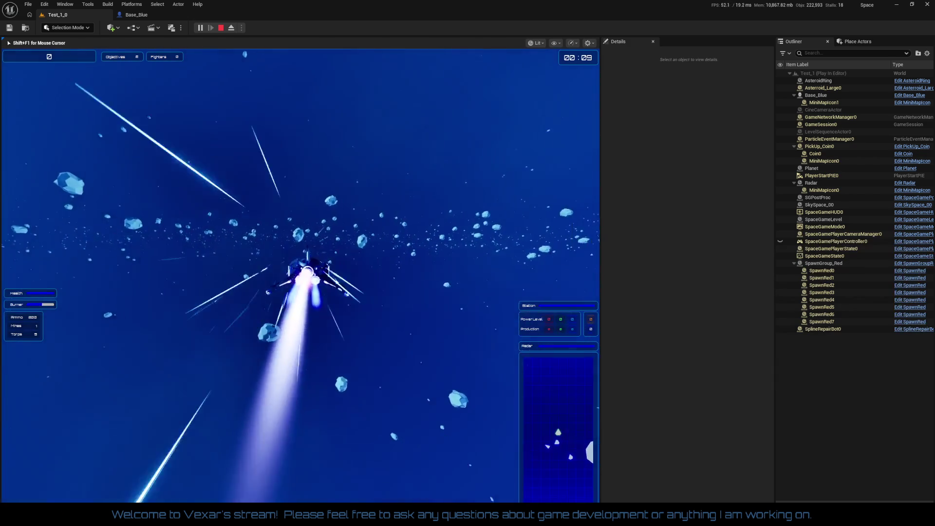
- Boost the ship toward the Base_Blue station until it reports maximum health
key("shift")
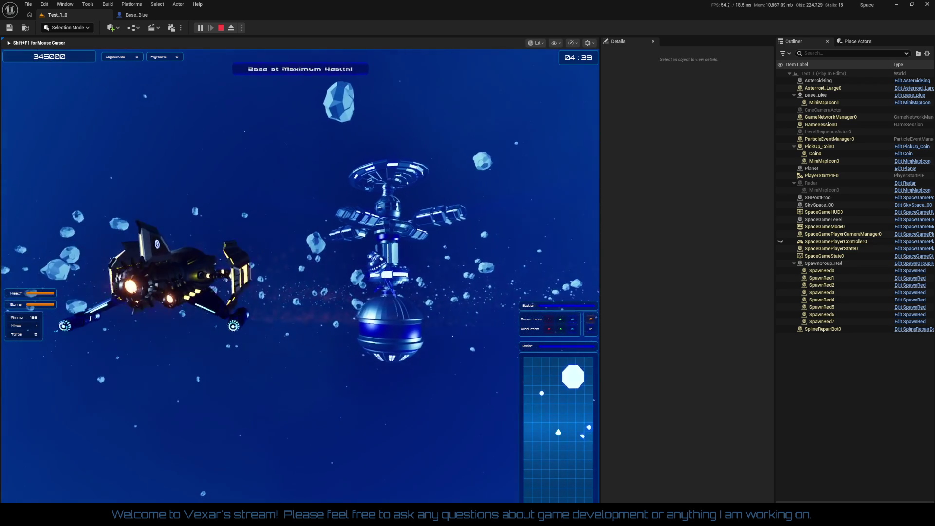
- Boost toward the station, stop the play session with Esc, then start a new play test
key("shift")
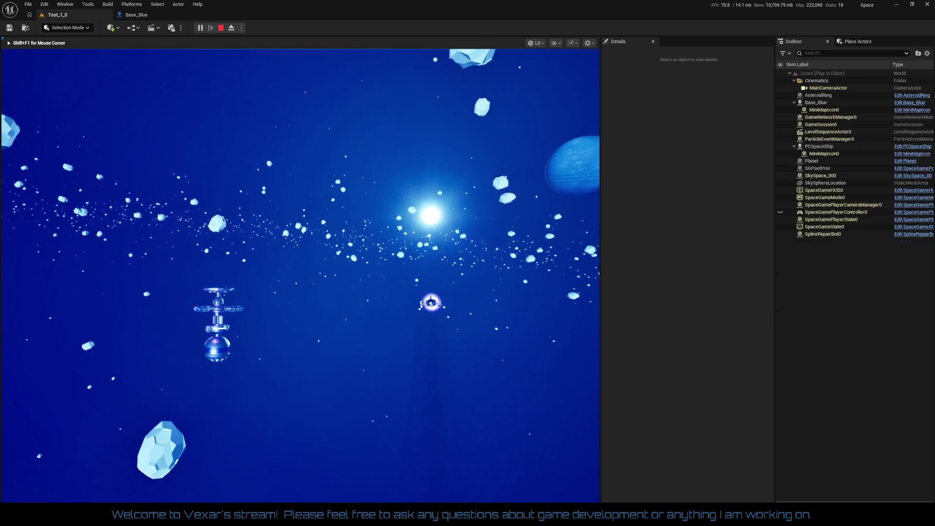
key("Escape")
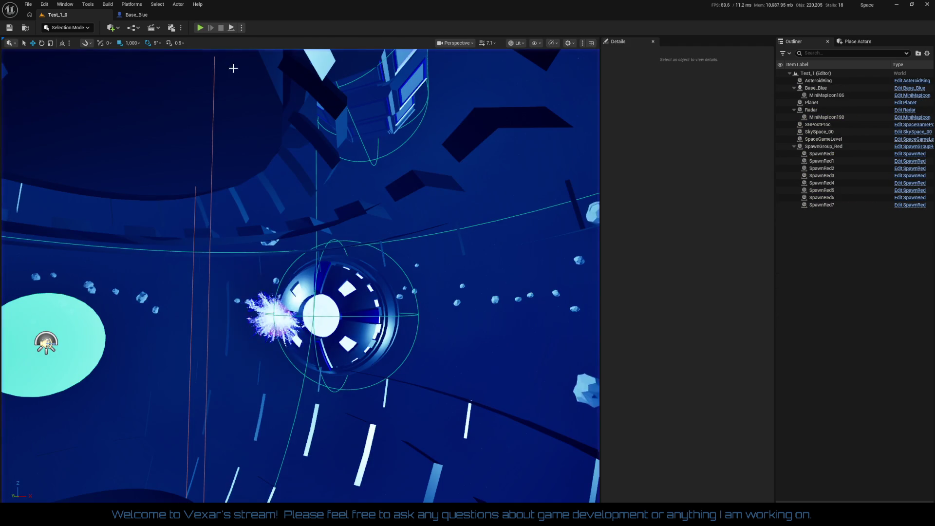
left_click(199, 29)
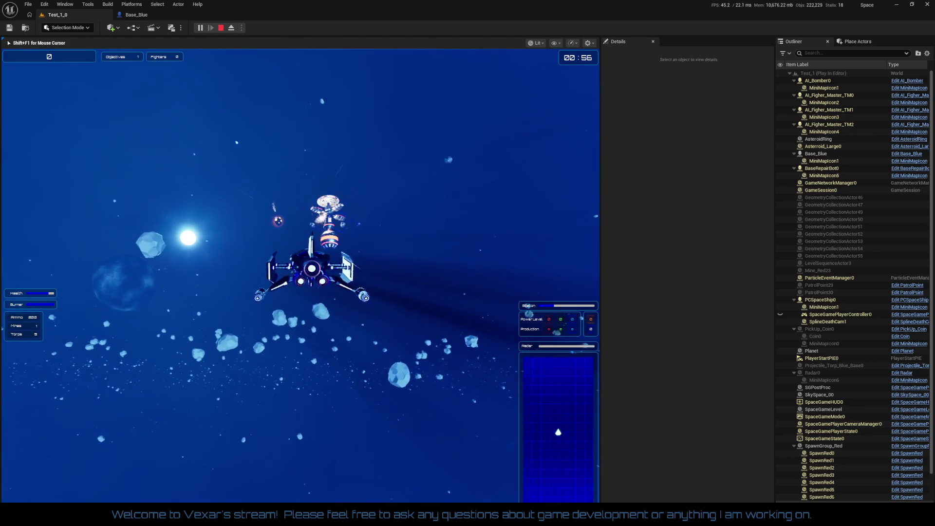
key("shift")
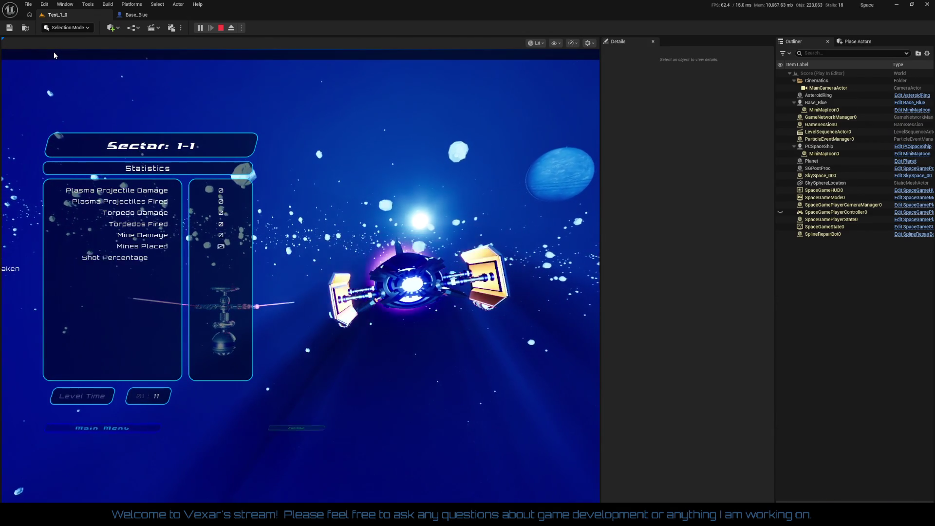
left_click(505, 430)
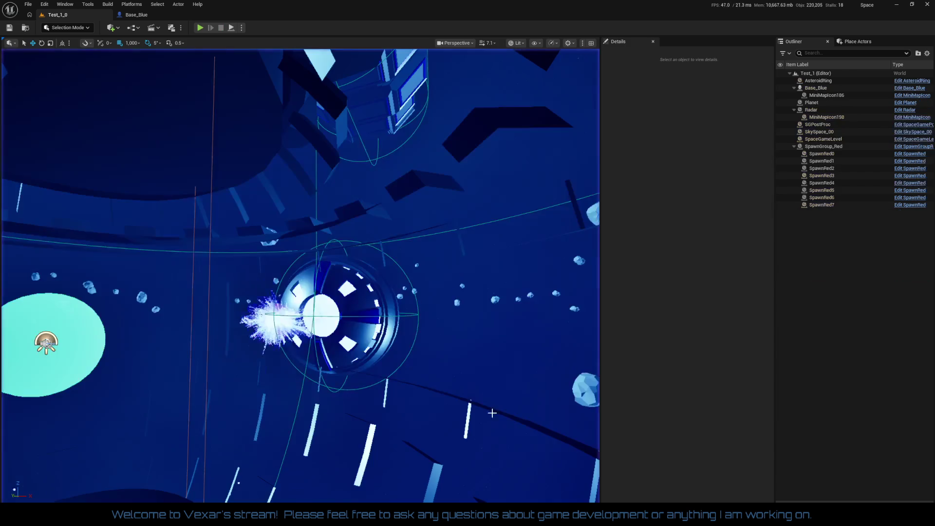
- Frame the station and replay until Base_Blue shatters and Mission Failed shows, then stop
left_click_drag(443, 291, 443, 291)
left_click_drag(220, 53, 220, 53)
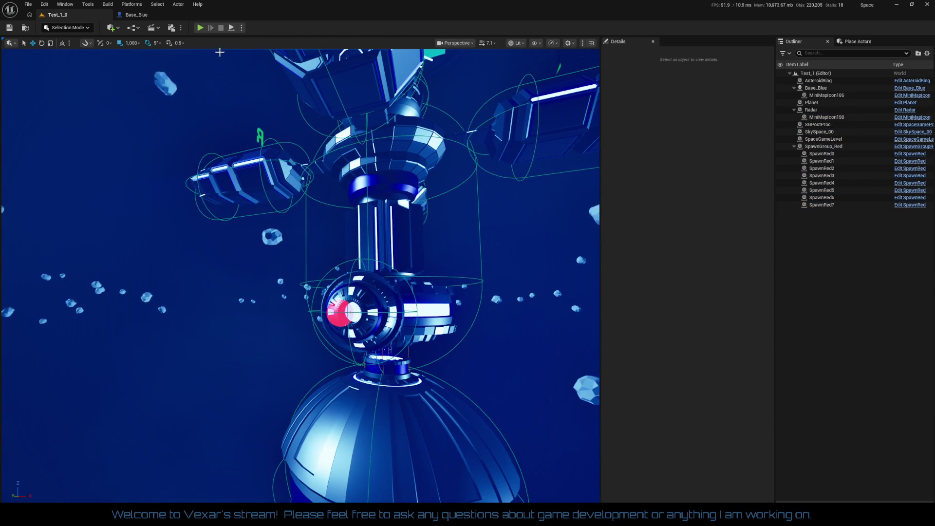
left_click(201, 27)
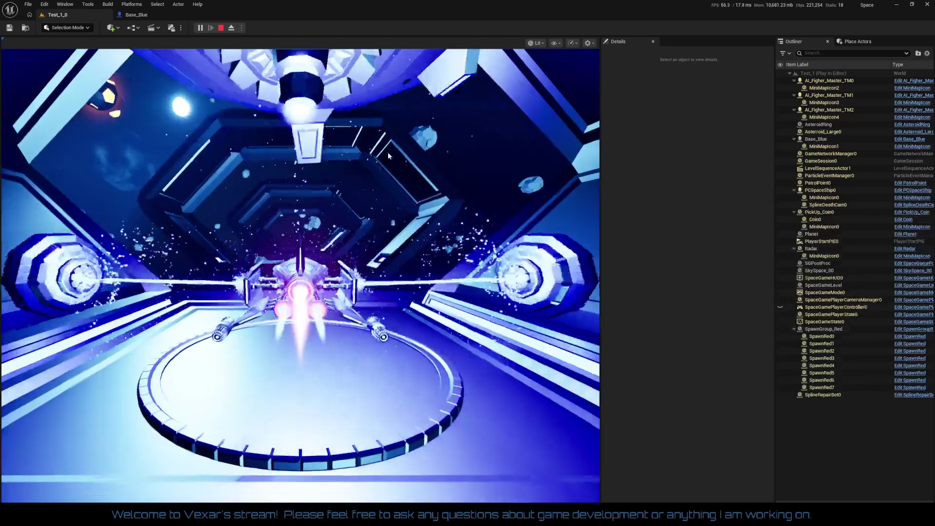
left_click(388, 152)
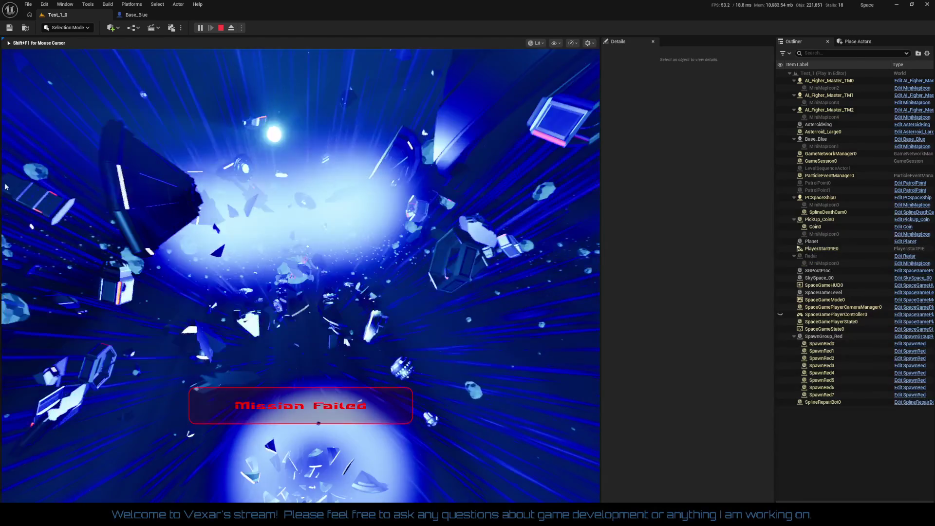
key("Escape")
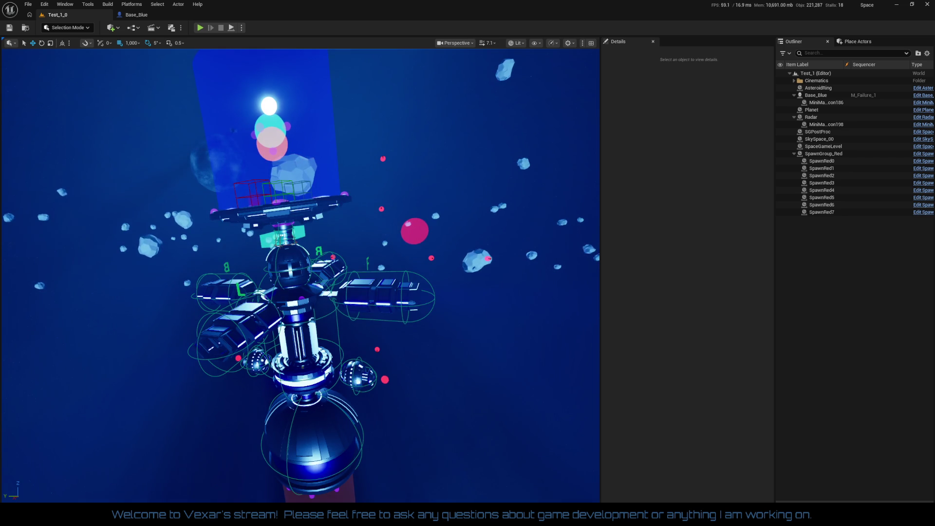
- Select Base_Blue, bring the editor overlays back with G, and check the viewport show options
left_click(816, 95)
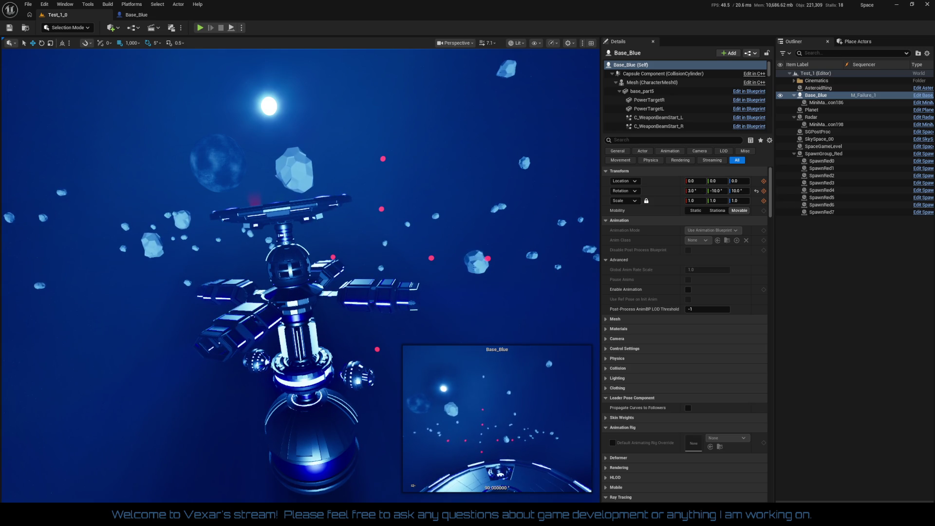
key("g")
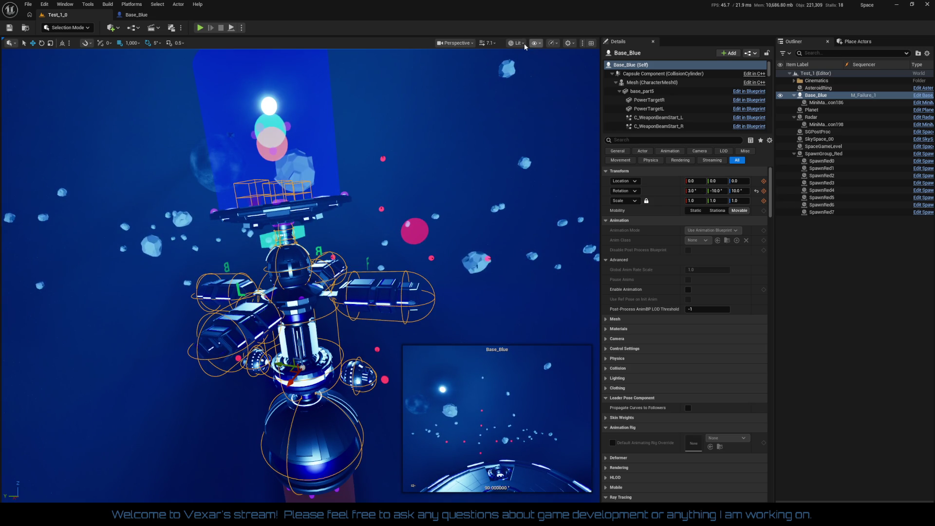
left_click(534, 44)
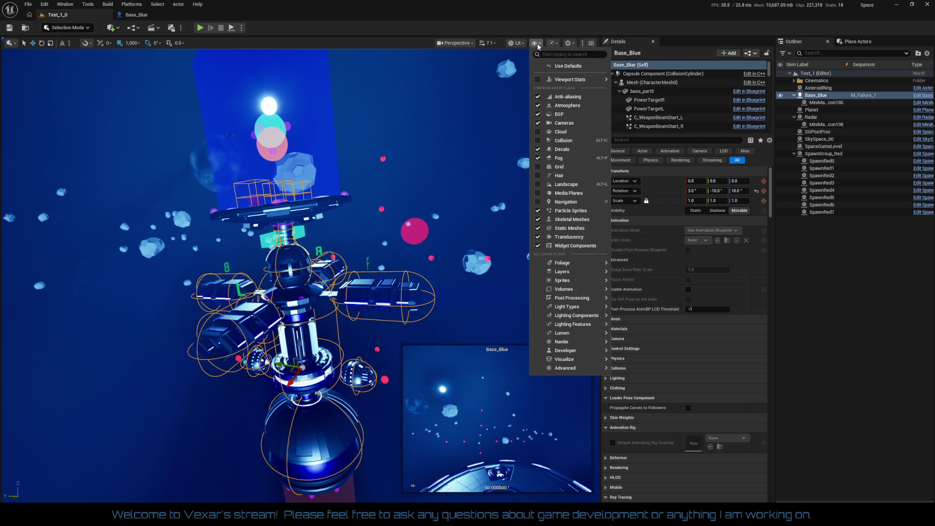
mouse_move(541, 80)
- Enable Allow Camera Shakes and Game View in the Perspective menu, then pilot MissionFailureCam_1
left_click(458, 43)
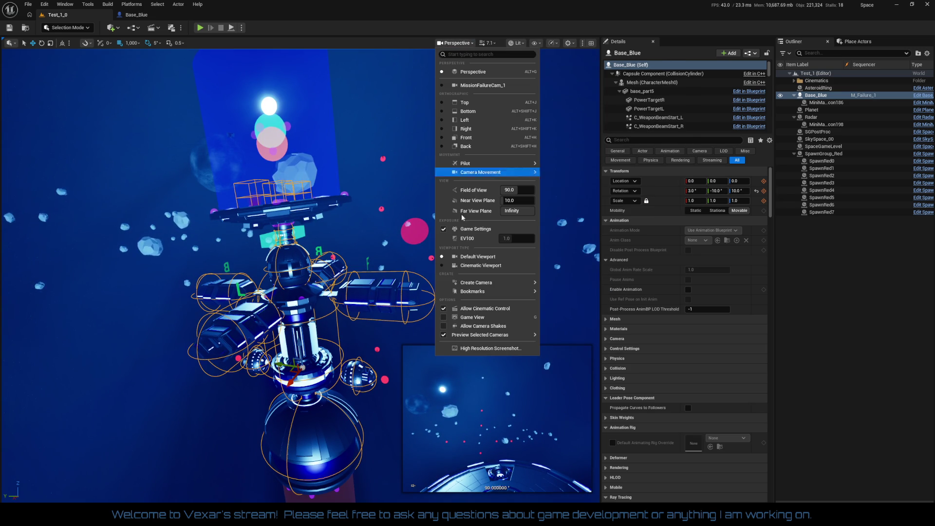
left_click(468, 325)
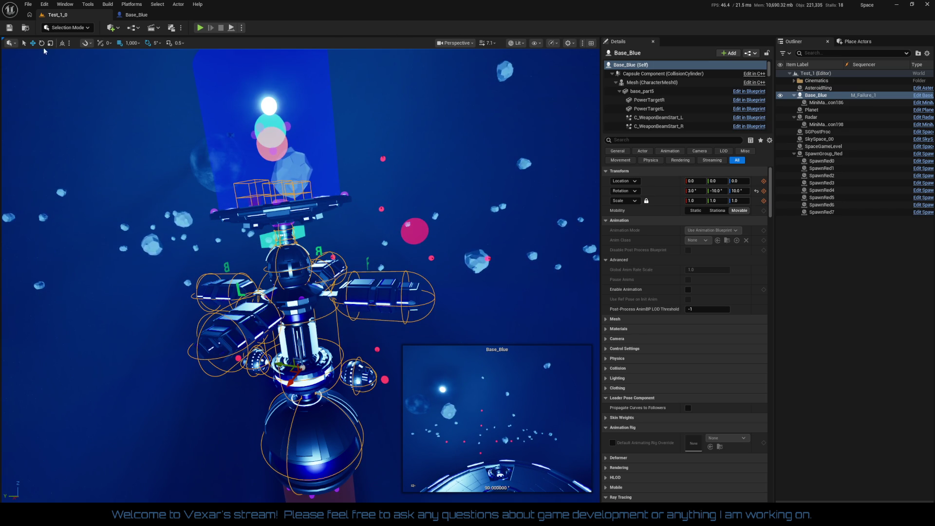
left_click(466, 43)
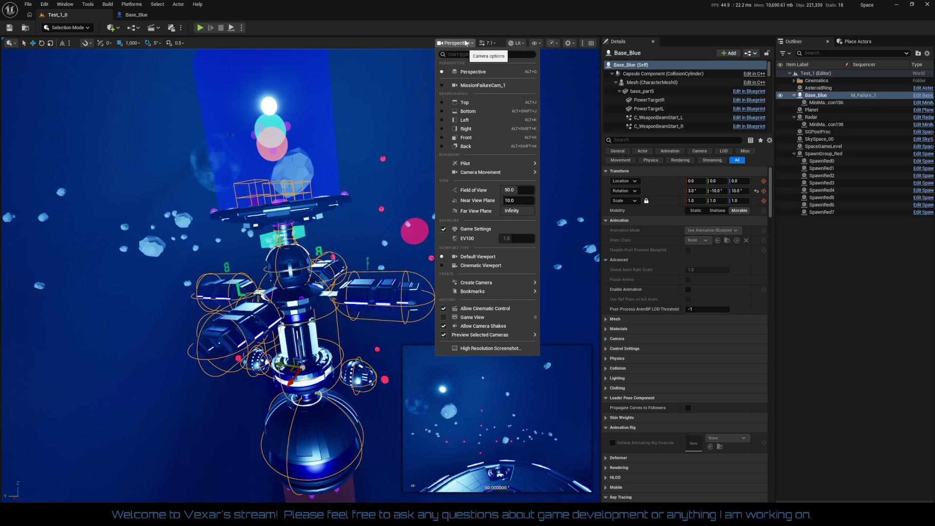
left_click(462, 317)
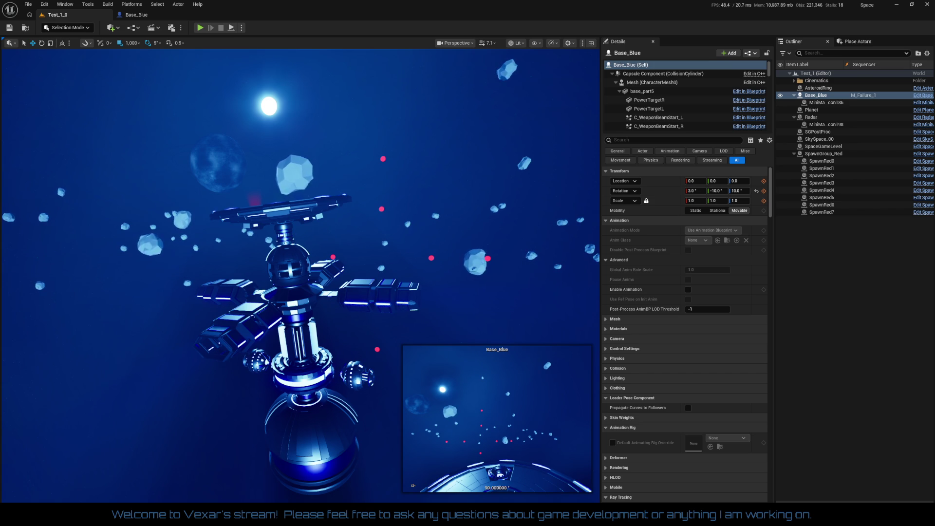
key("ctrl+shift+p")
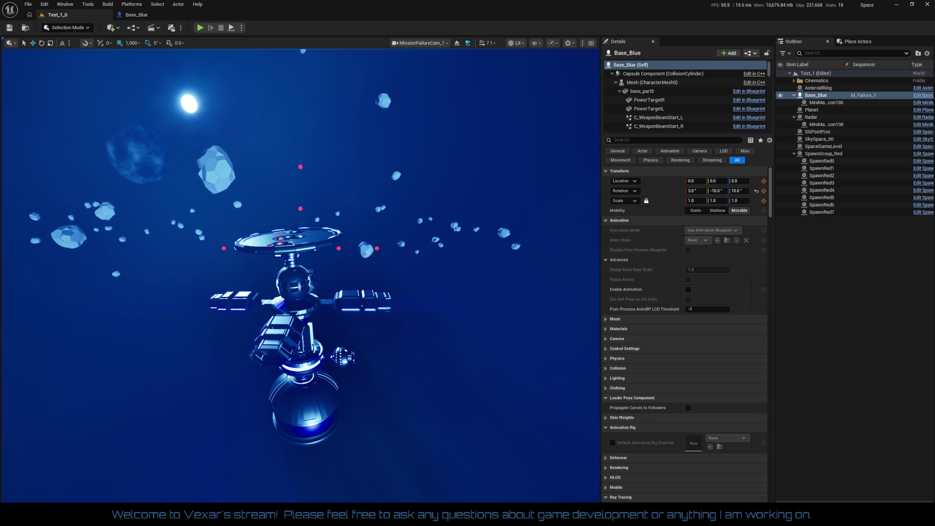
- Deselect Base_Blue with Escape, leaving the MissionFailureCam_1 view
key("Escape")
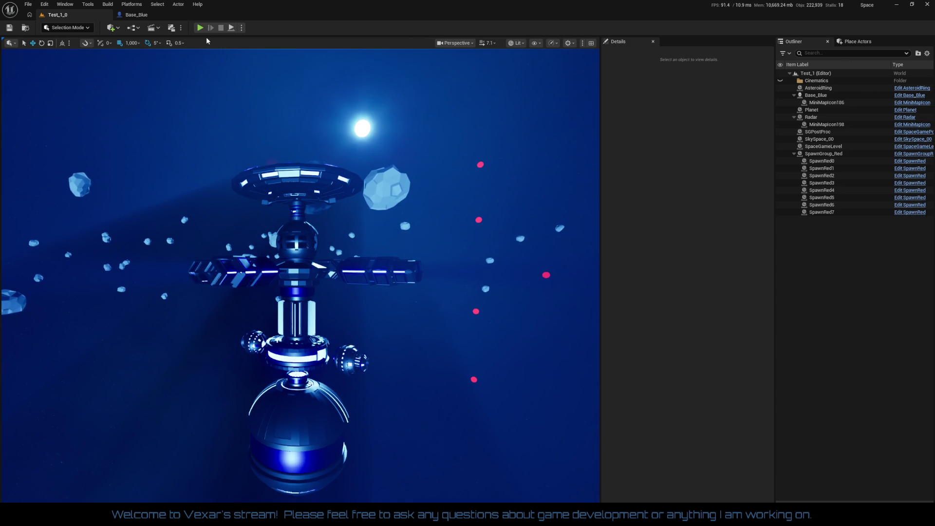
- Run the level with Play In Editor from the green Play button
left_click(200, 29)
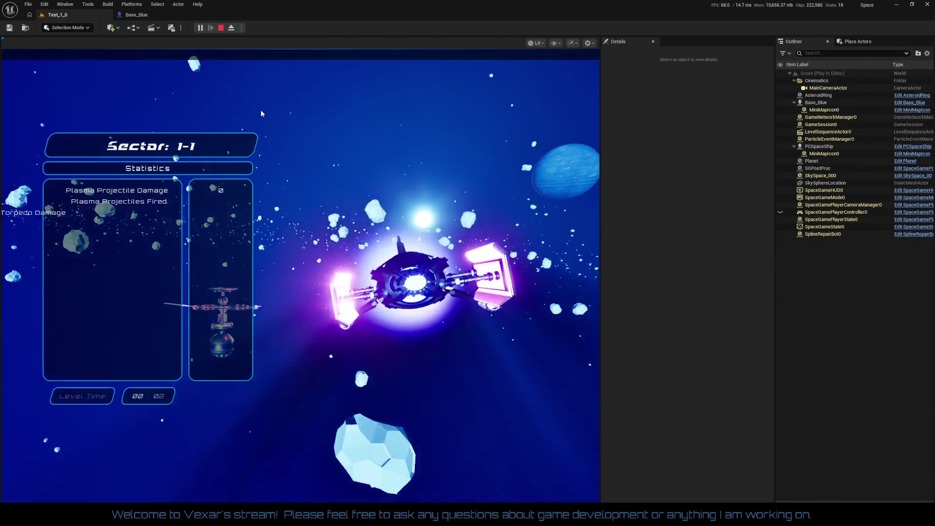
- Stop PIE, orbit in close to the station, and switch to Base_Blue's RepairBot Control graph
key("Escape")
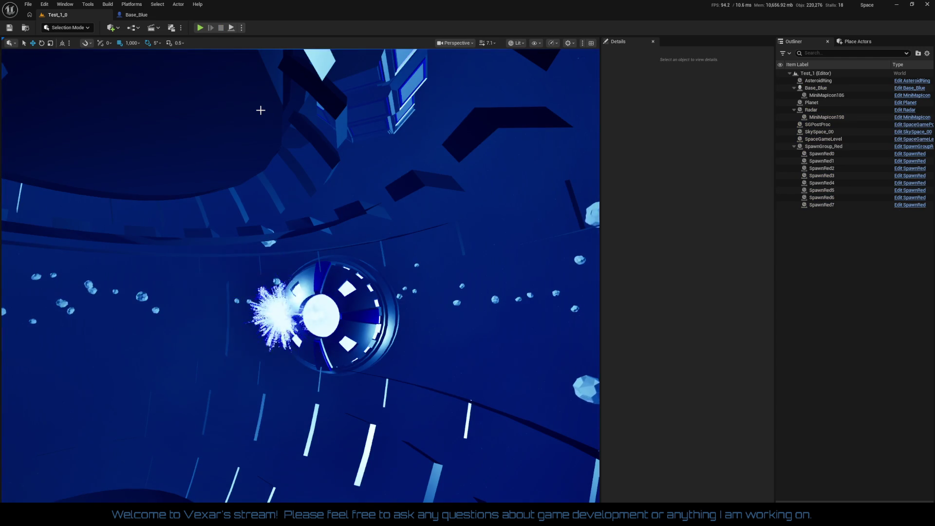
mouse_move(376, 213)
left_mouse_down()
mouse_move(404, 178)
mouse_move(380, 211)
left_mouse_up()
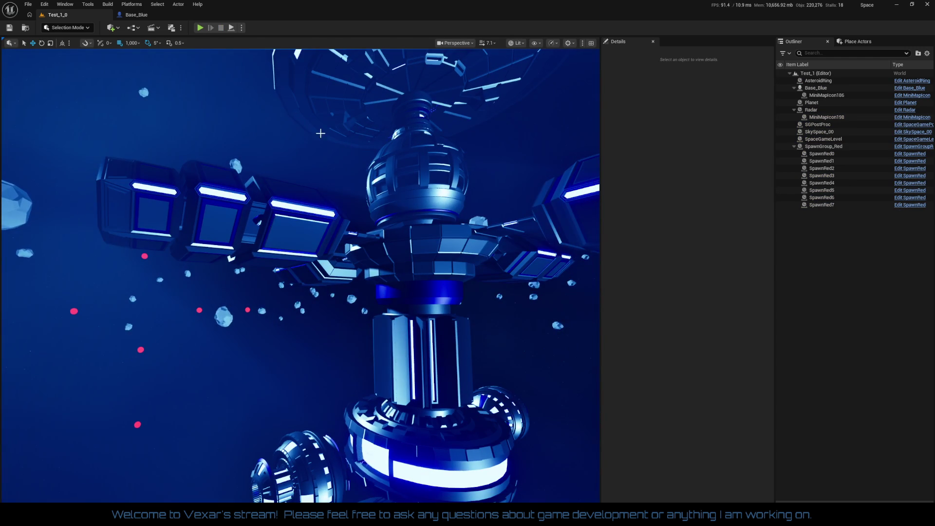
left_click(159, 15)
left_click_drag(497, 253, 542, 294)
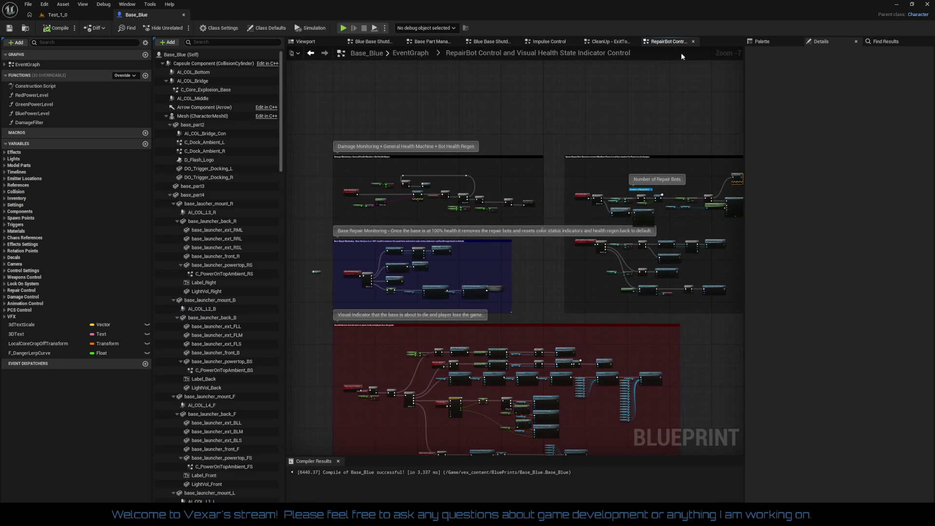
- Close the RepairBot Control and CleanUp graphs and frame Impulse Control's BlueBaseExplosion nodes
left_click(695, 41)
mouse_move(600, 84)
left_mouse_down()
mouse_move(214, 98)
mouse_move(301, 104)
left_mouse_up()
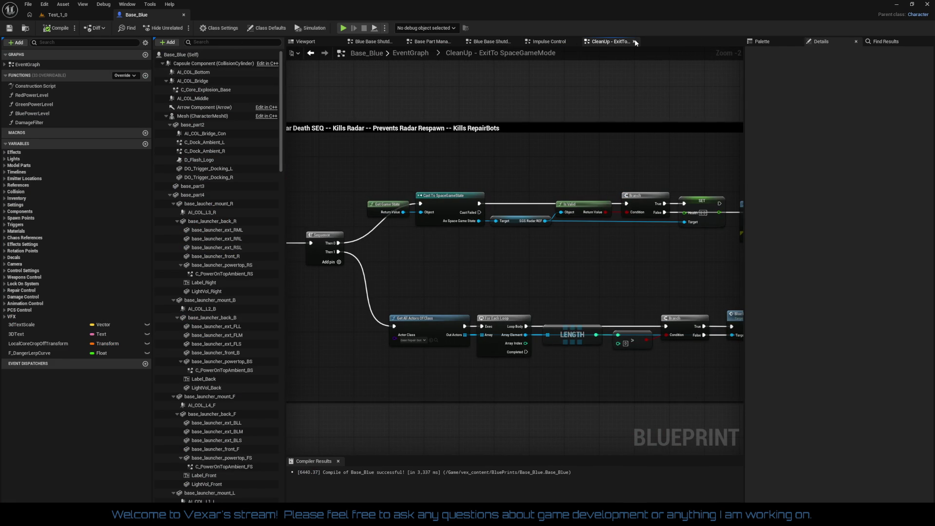
left_click(635, 42)
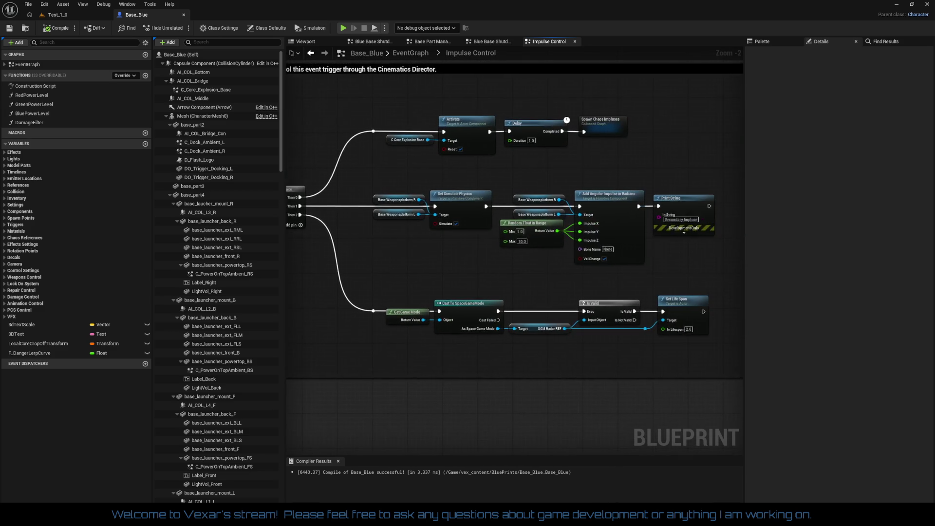
left_click_drag(420, 126, 572, 131)
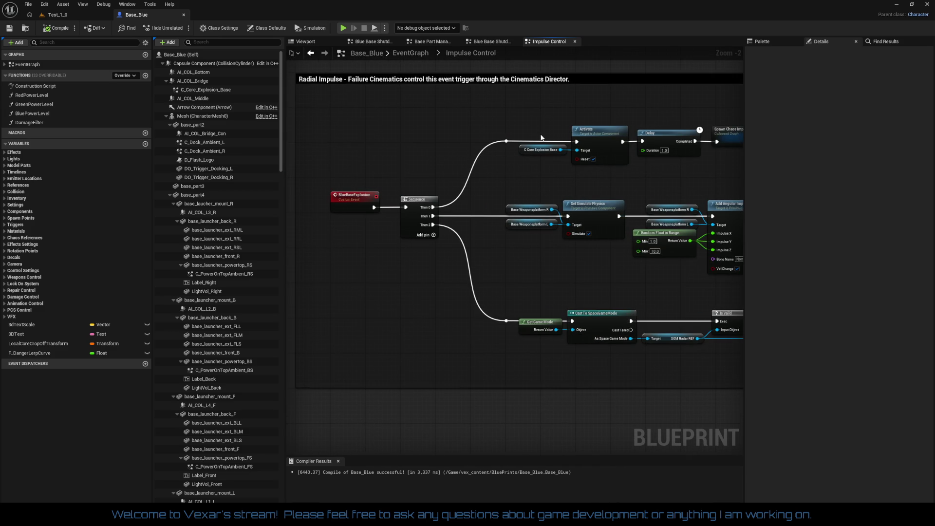
left_click_drag(511, 123, 381, 130)
scroll(543, 178, "up", 1)
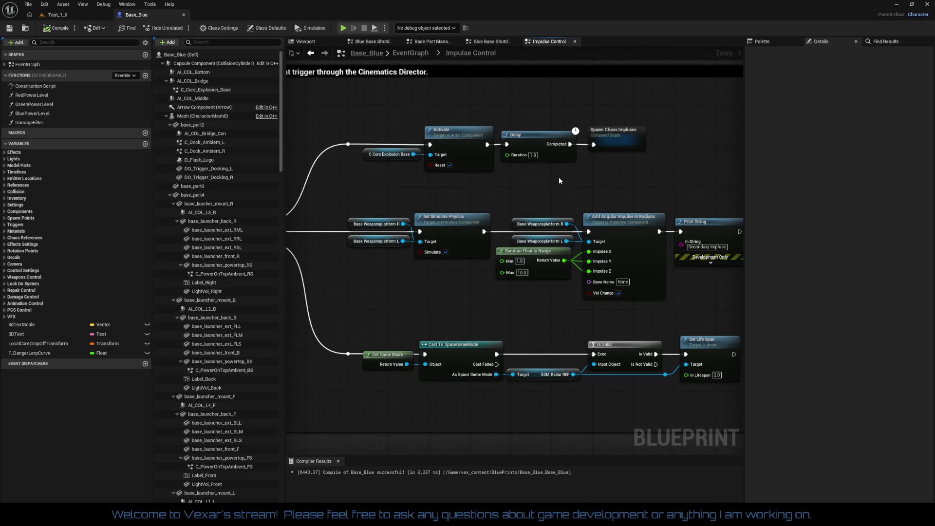
- Delete the Delay, wire Activate straight into Spawn Chaos Impulses, then compile and save Base_Blue
left_click(537, 134)
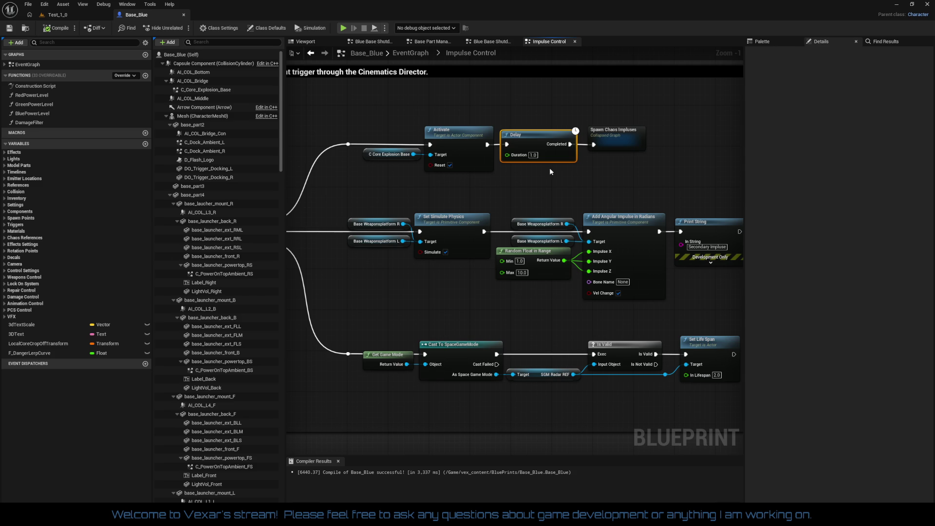
key("Delete")
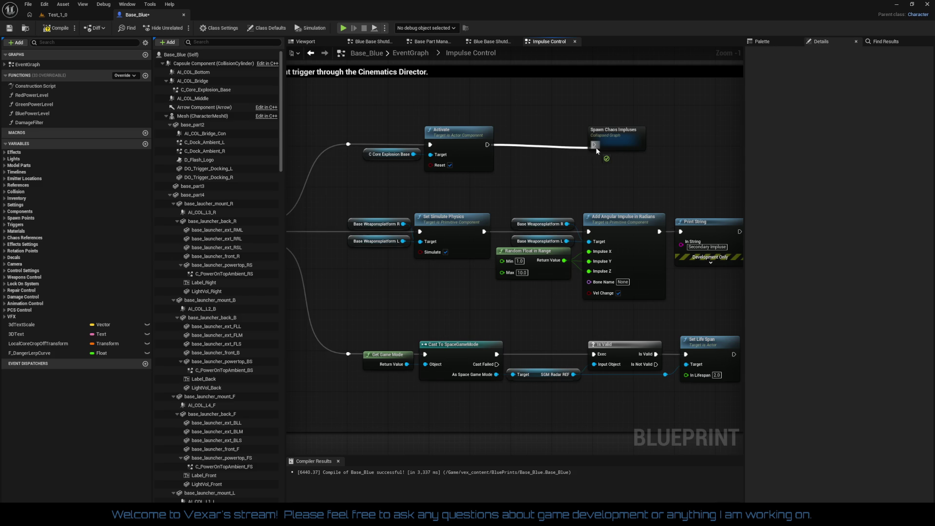
left_click_drag(631, 164, 621, 136)
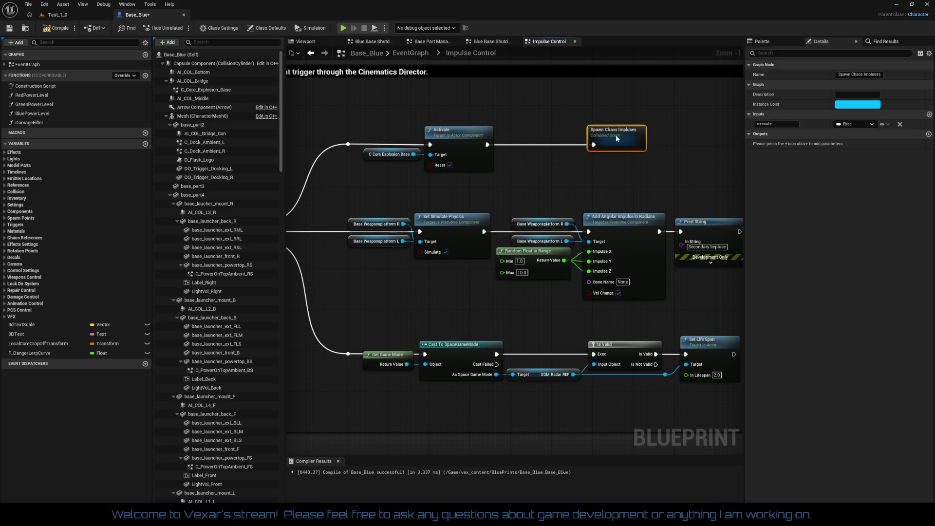
left_click_drag(545, 136, 545, 131)
left_click(598, 165)
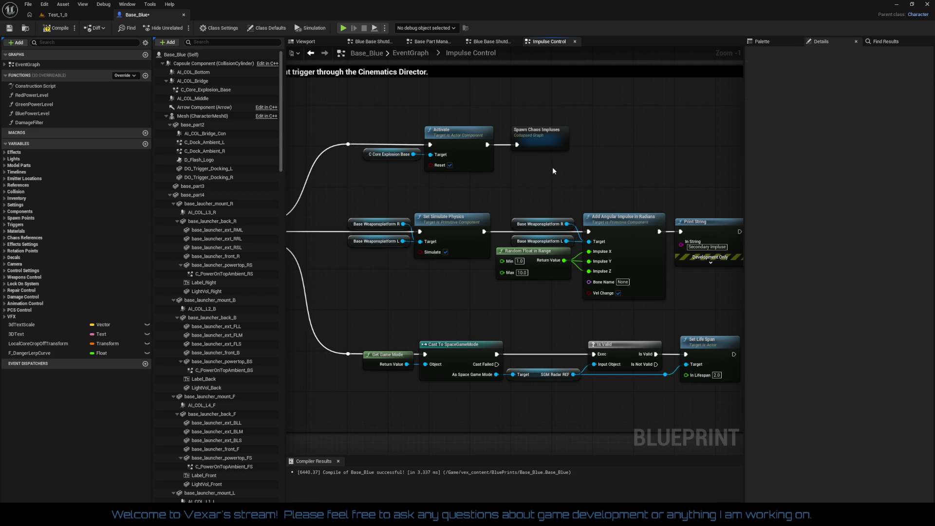
left_click_drag(596, 157, 572, 150)
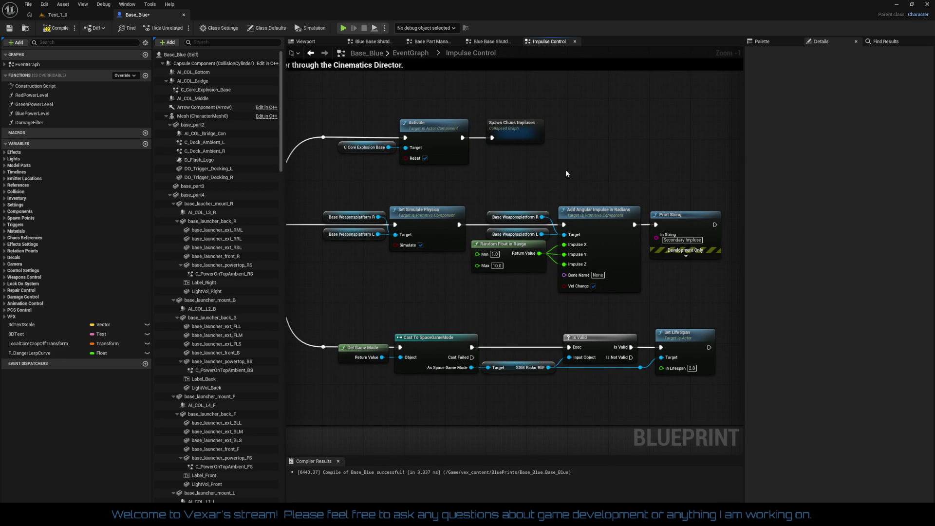
left_click_drag(573, 365, 600, 352)
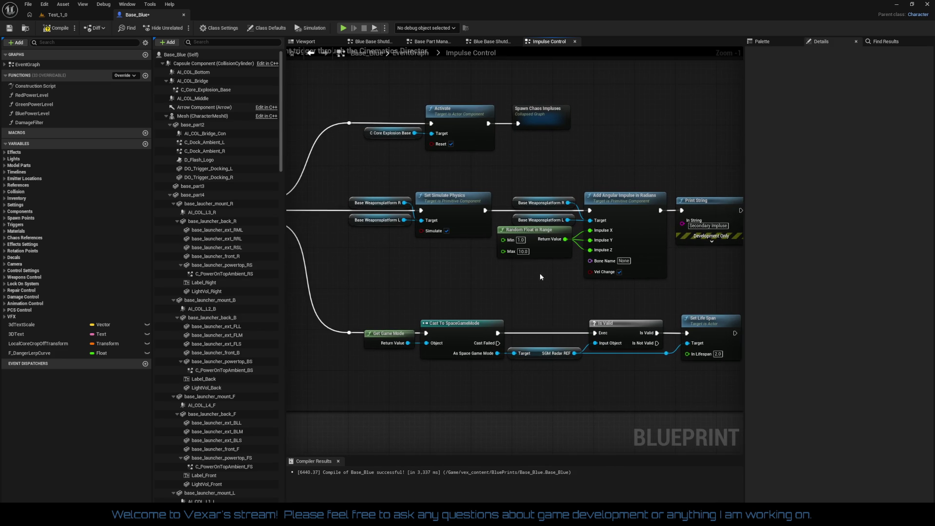
left_click(63, 30)
- Return to the Test_1_0 level, save it, then start and stop a retest play session
left_click(77, 18)
left_click(14, 28)
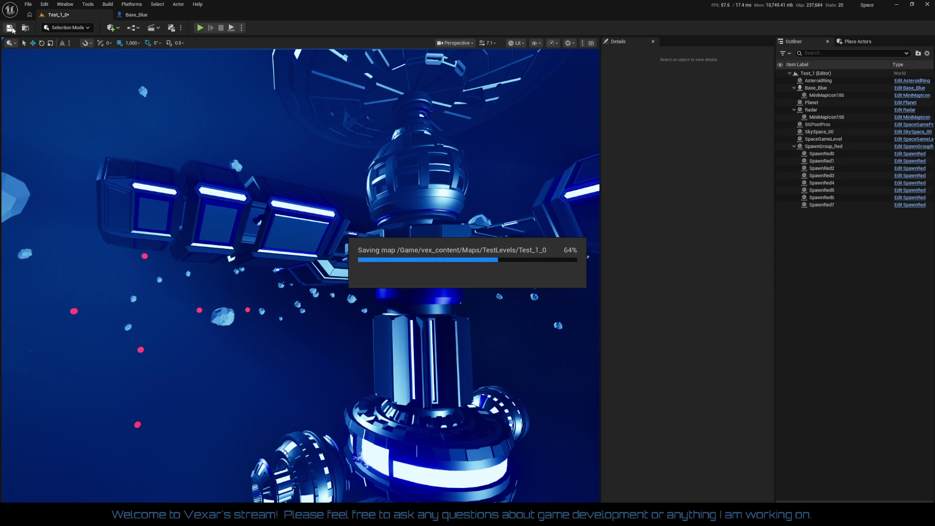
left_click(199, 28)
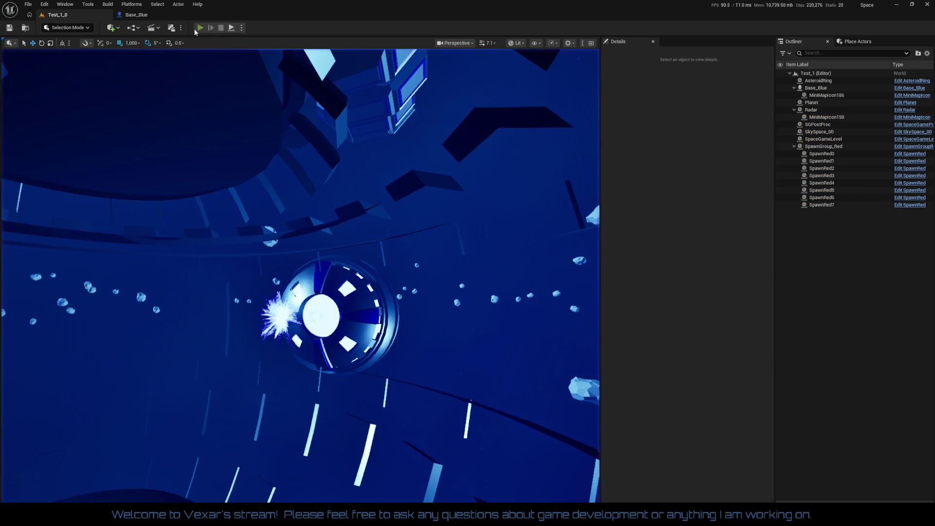
left_click(221, 28)
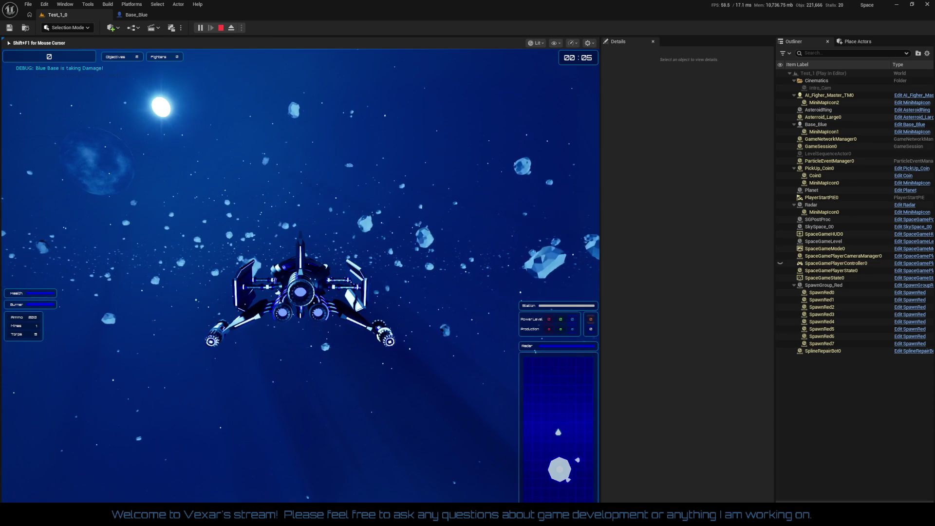
- Free the mouse with Shift+F1, pause PIE on the base camera shot, and eject
key("shift+F1")
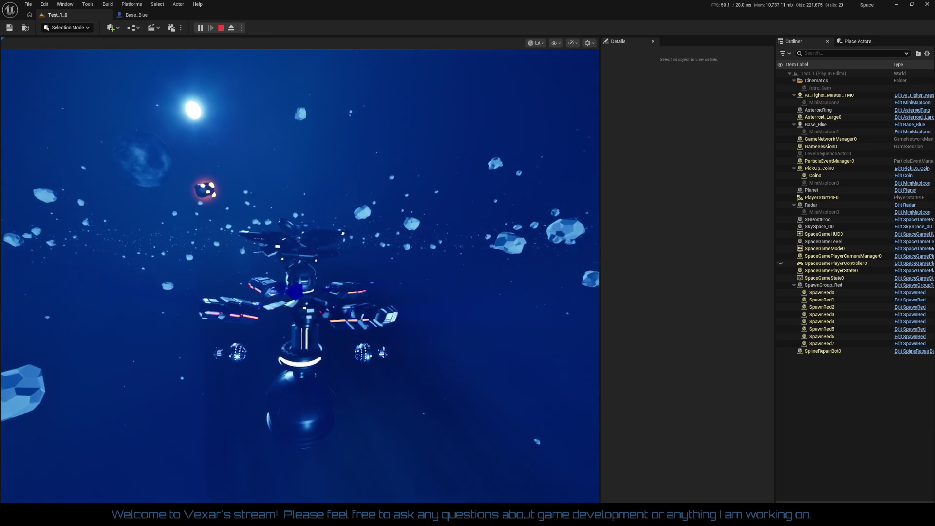
key("Pause")
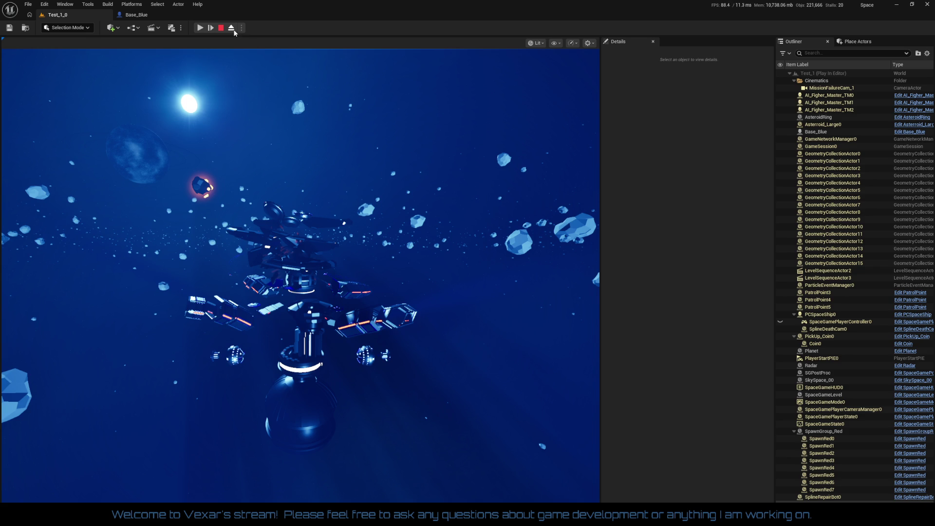
left_click(232, 28)
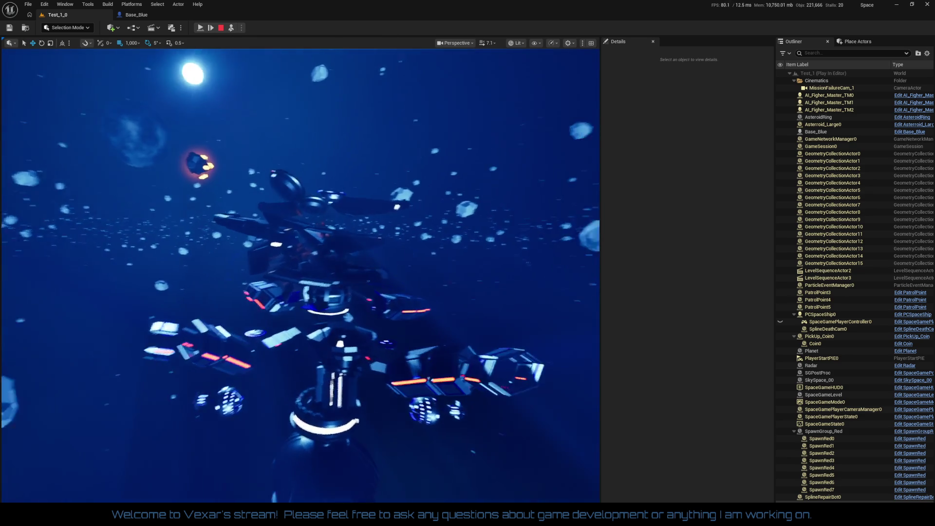
- Fly around the intact station's arms, then return to the game camera and advance one frame
key("w")
key("w")
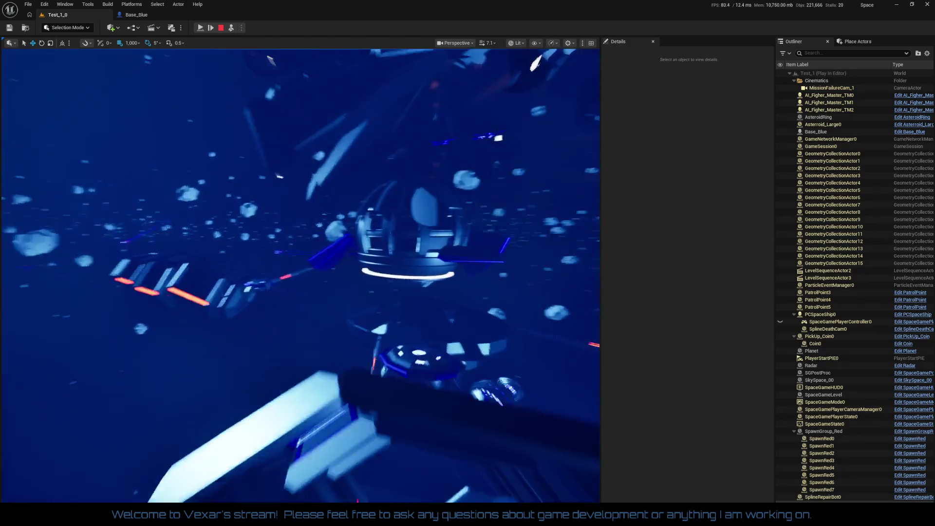
key("w")
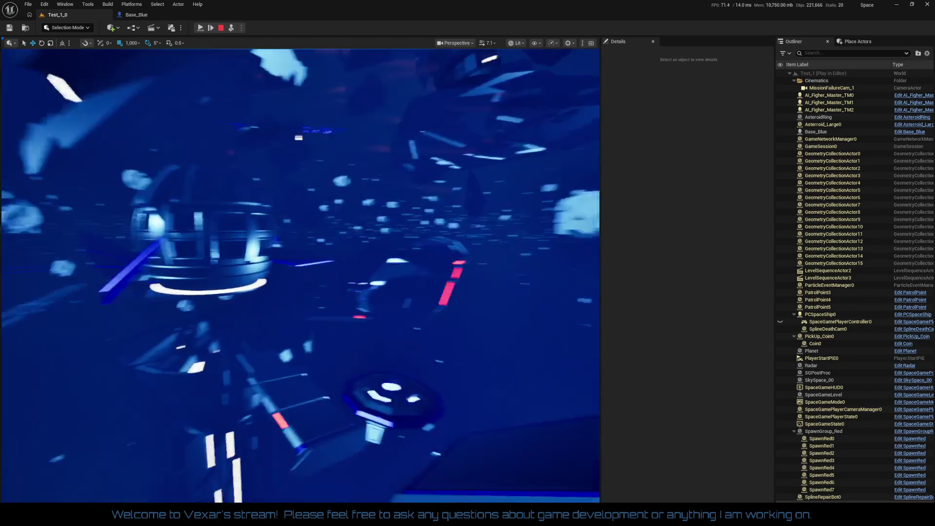
key("w")
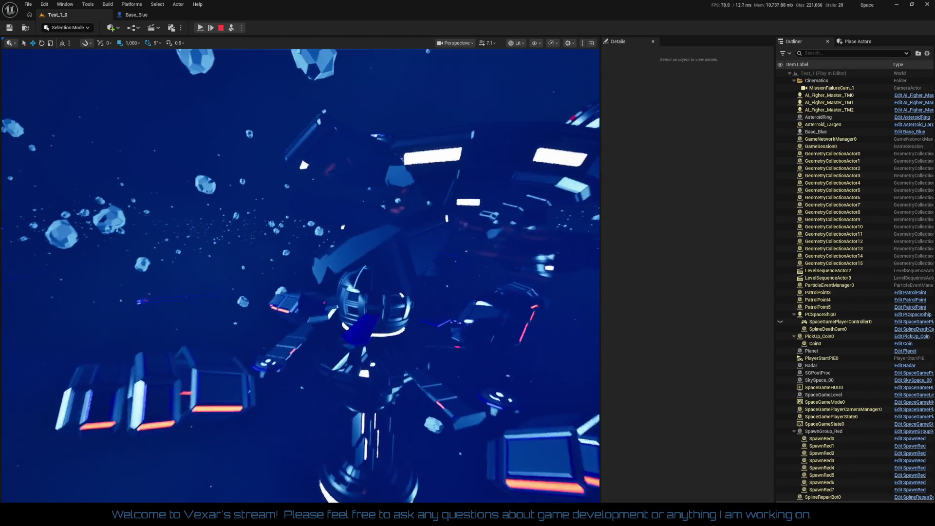
key("w")
key("w")
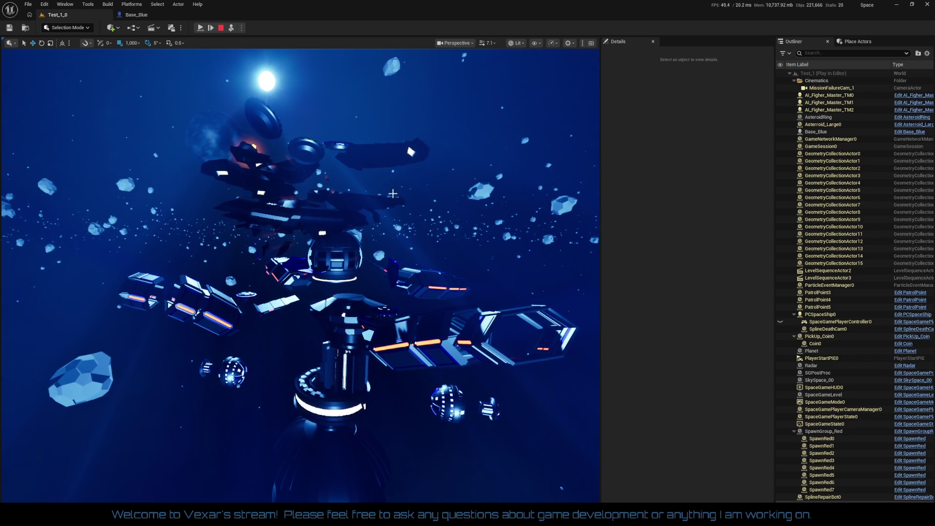
left_click(211, 28)
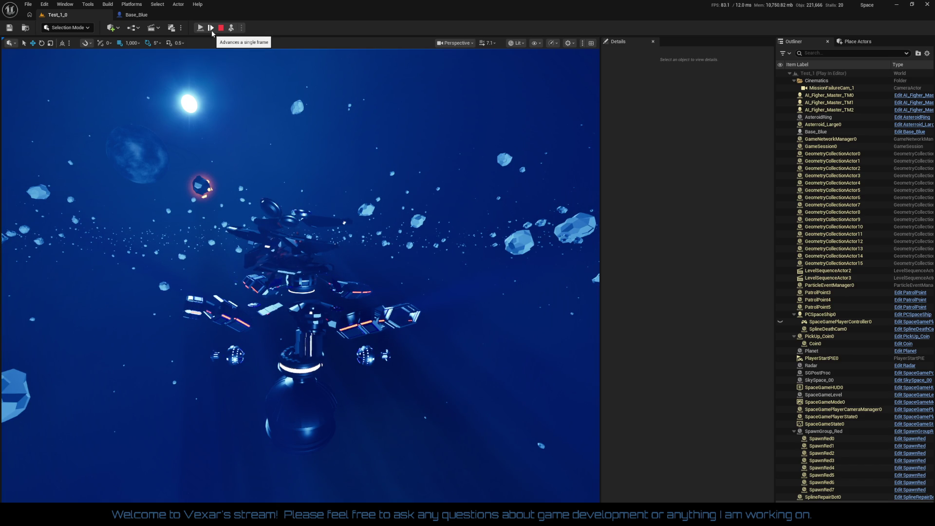
left_click(212, 31)
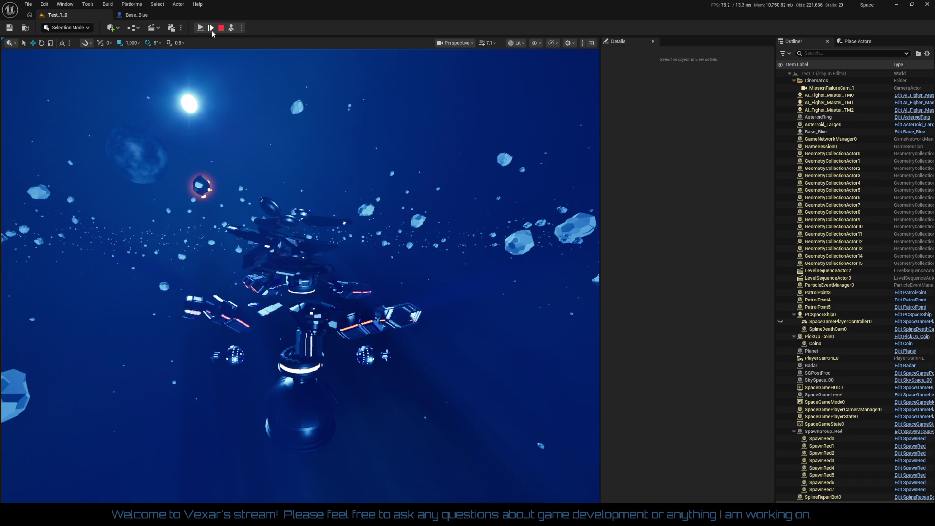
- Resume the paused game to watch Blue Base explode, then start a new playtest
left_click(199, 30)
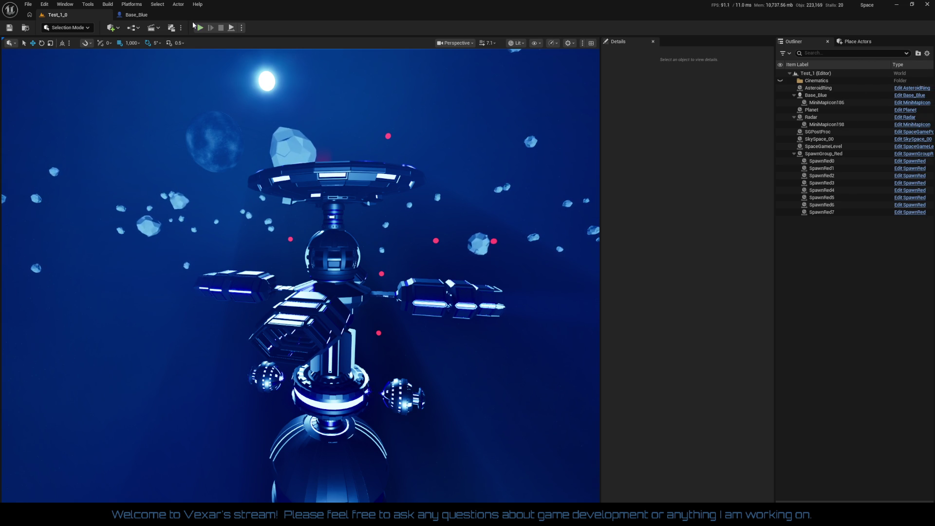
left_click(199, 28)
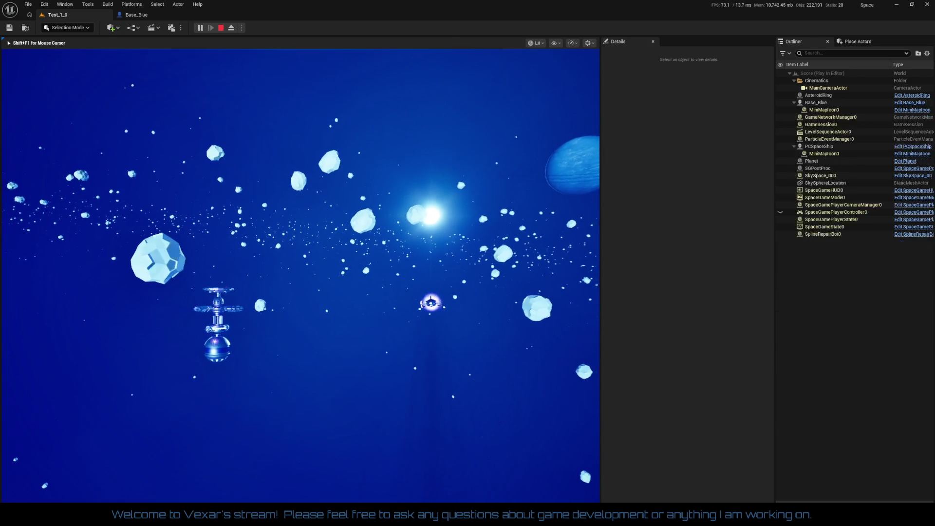
- End the brief play session with Escape, returning to Test_1 with play errors flagged
key("Escape")
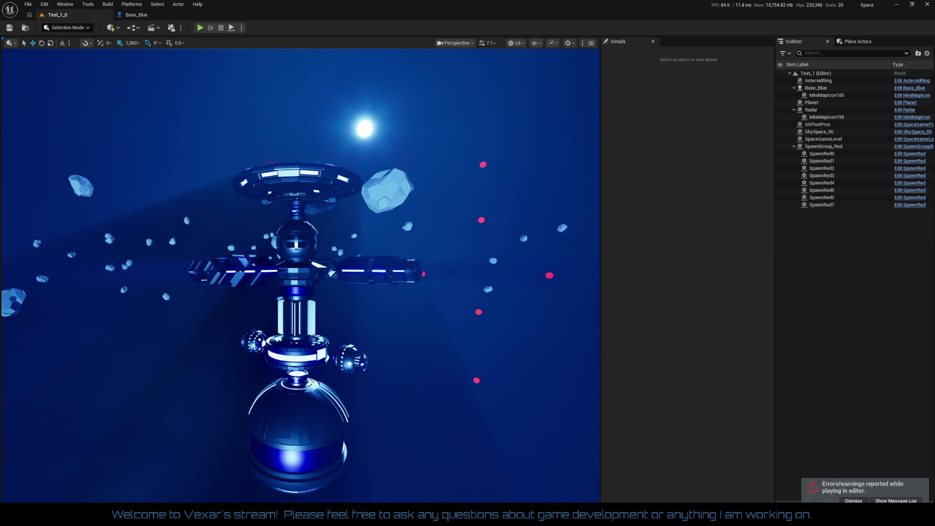
left_click(133, 15)
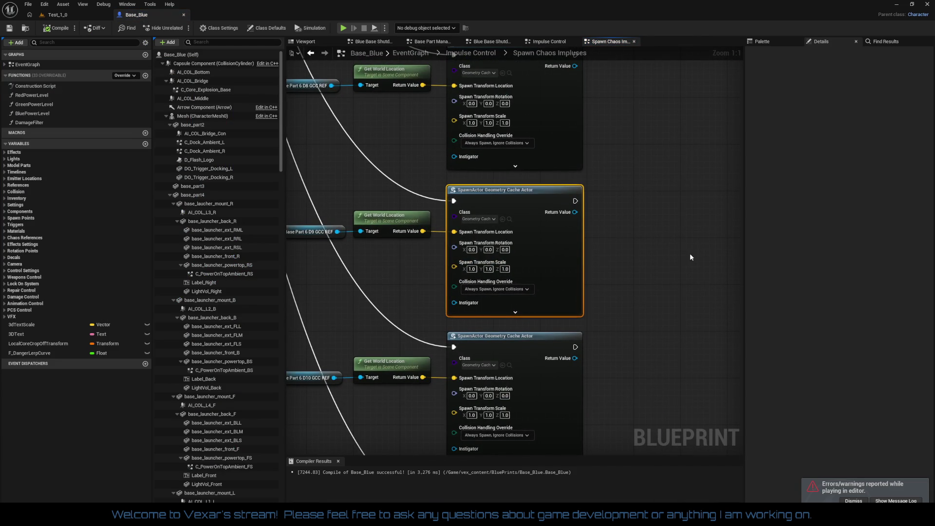
scroll(494, 272, "down", 3)
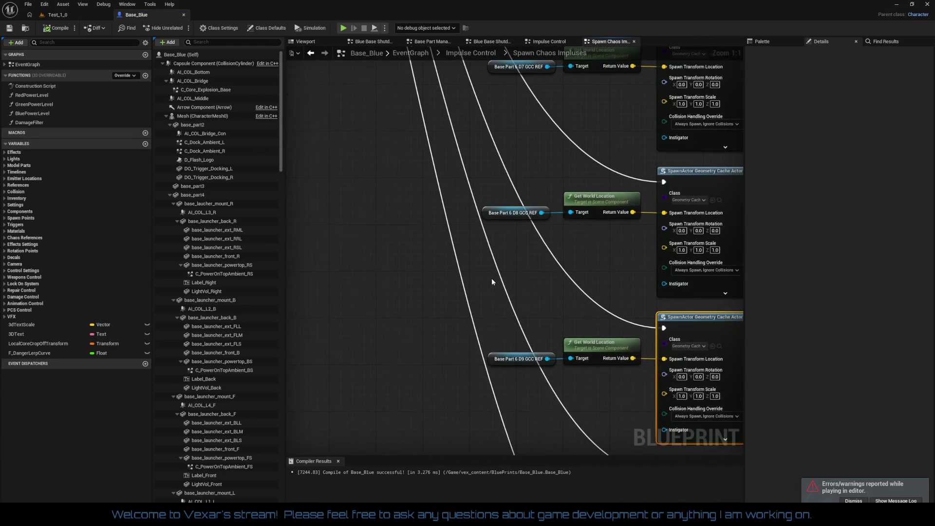
scroll(458, 289, "down", 1)
mouse_move(455, 368)
left_mouse_down()
mouse_move(403, 405)
mouse_move(425, 516)
left_mouse_up()
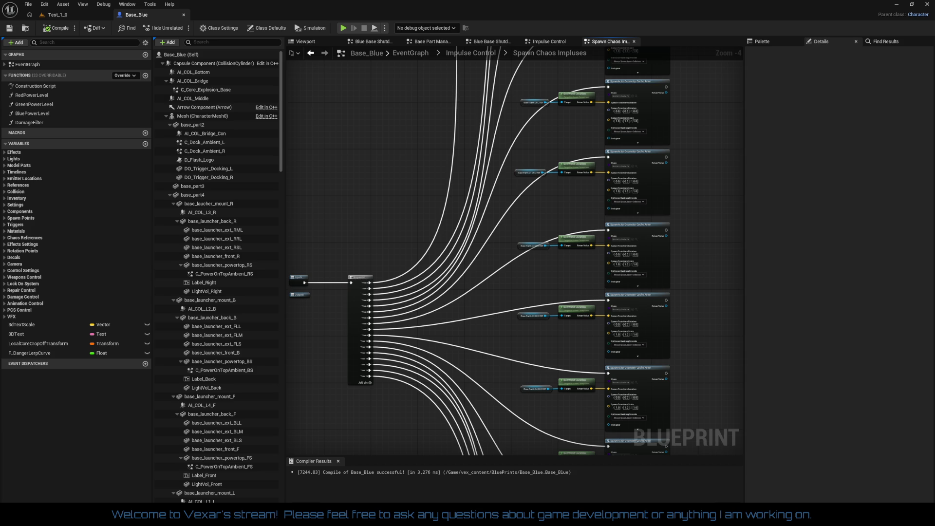
mouse_move(562, 159)
left_mouse_down()
mouse_move(666, 165)
mouse_move(731, 185)
mouse_move(703, 184)
mouse_move(711, 173)
left_mouse_up()
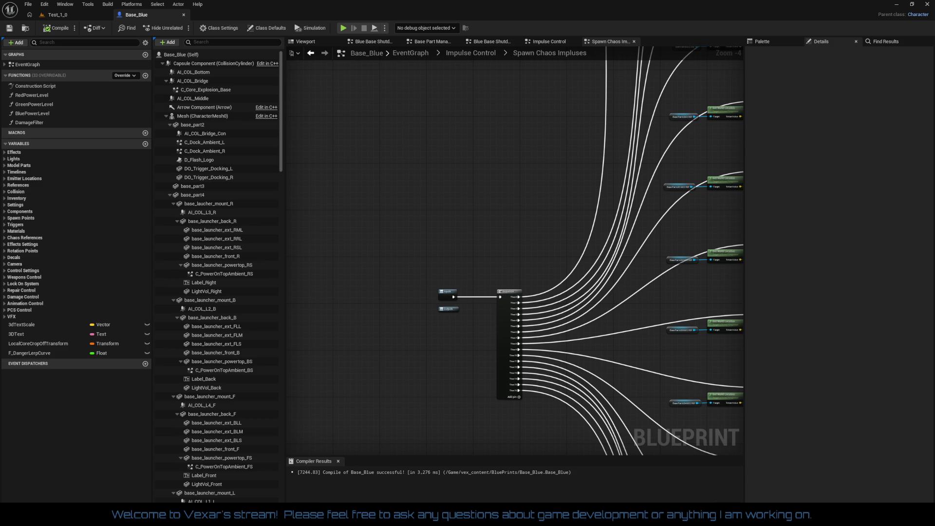
left_click(72, 16)
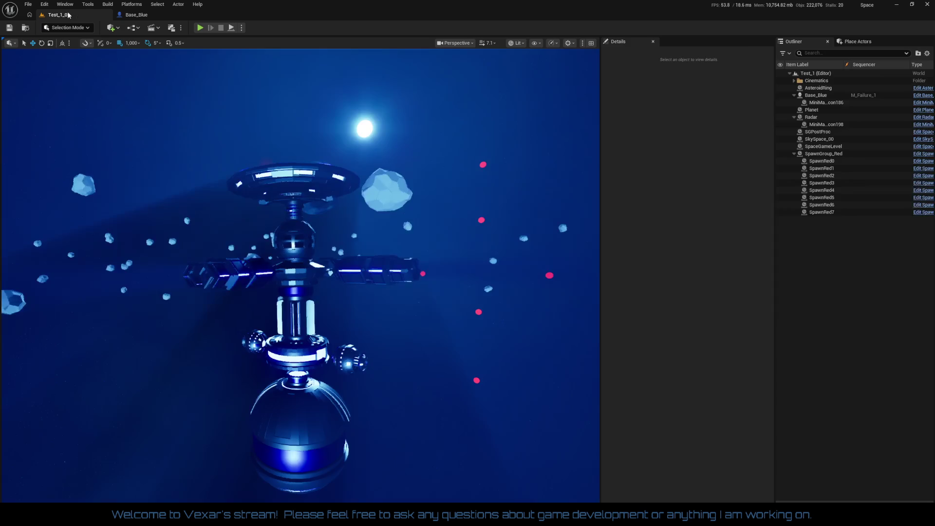